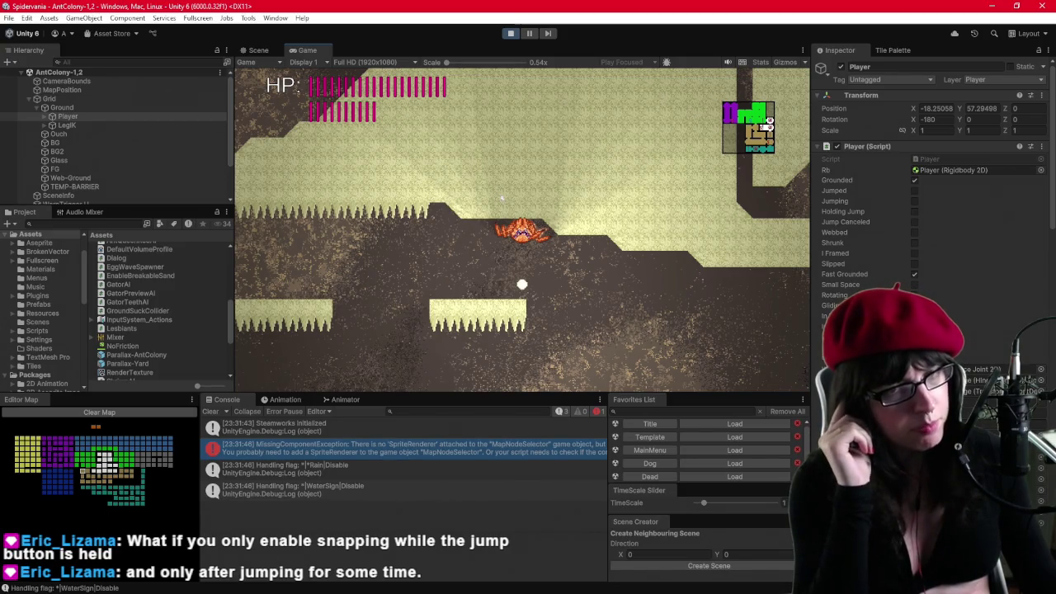
# Run the spider left to the wall, jump, and climb up and down the left wall.
pyautogui.press('Left')
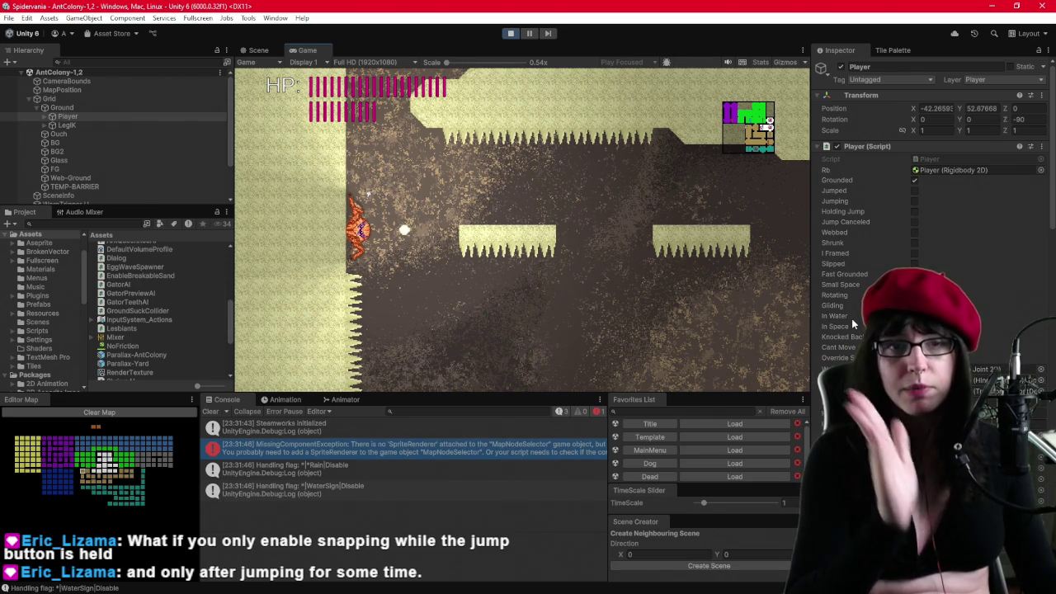
pyautogui.press('space')
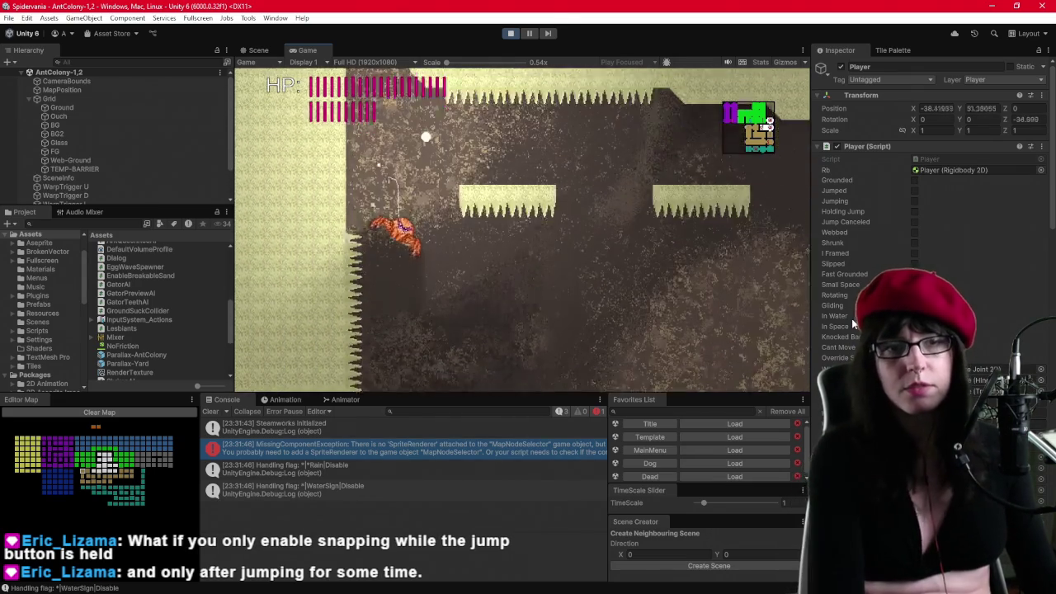
pyautogui.press('w')
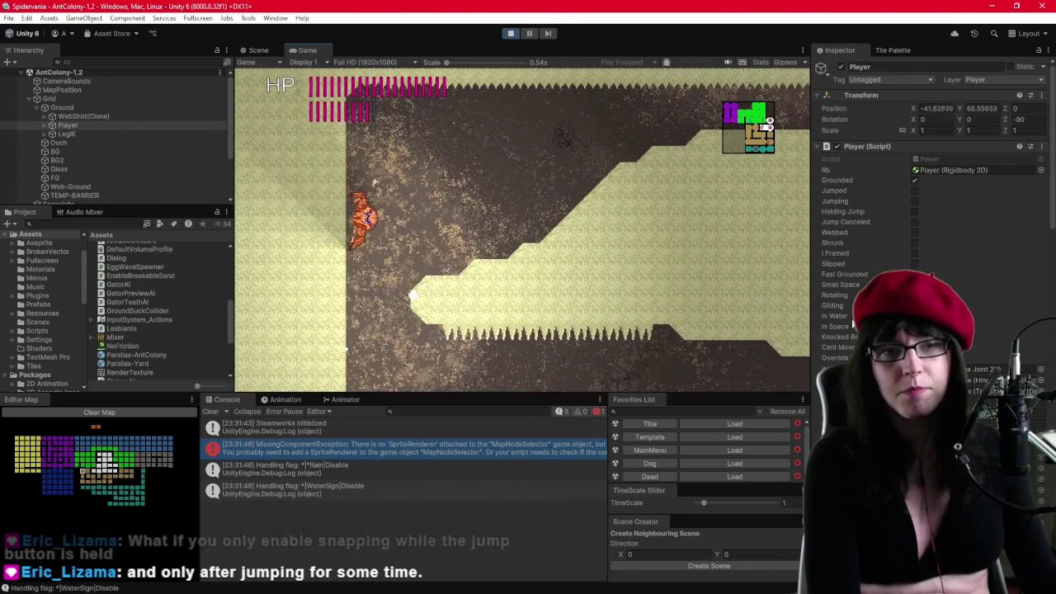
pyautogui.press('w')
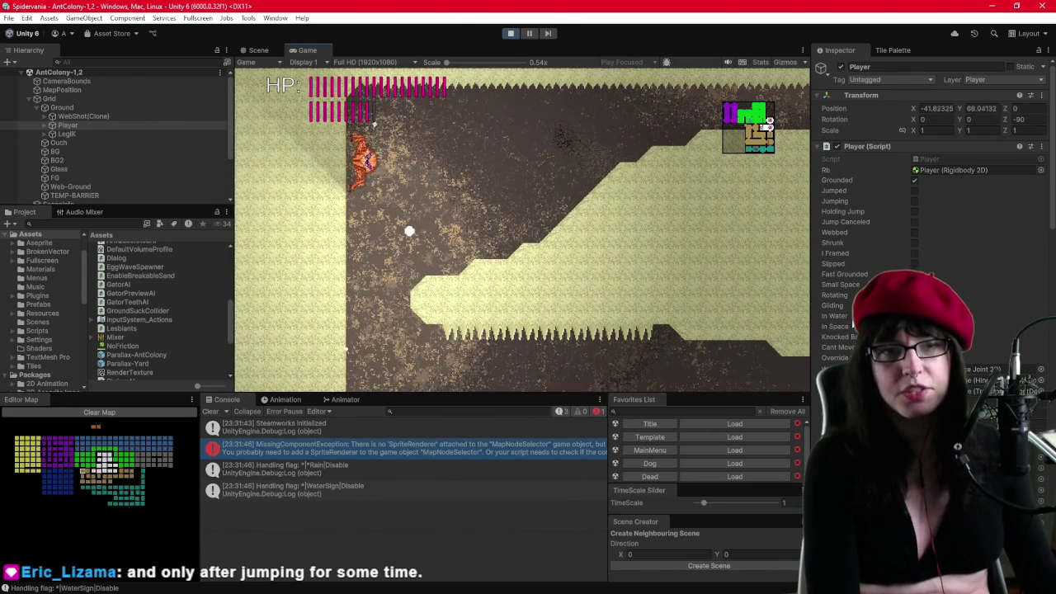
pyautogui.press('s')
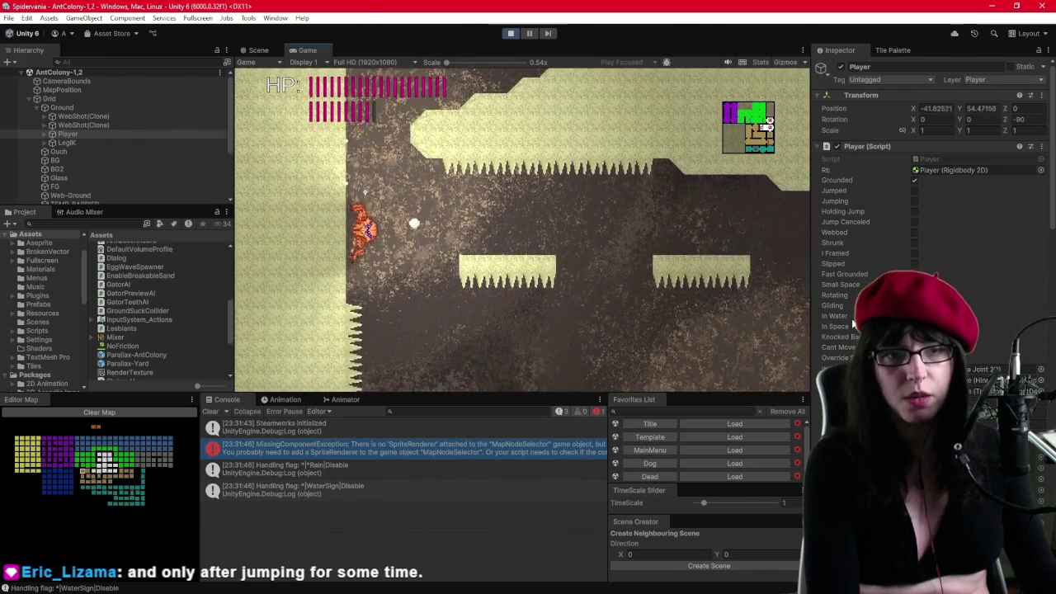
pyautogui.press('w')
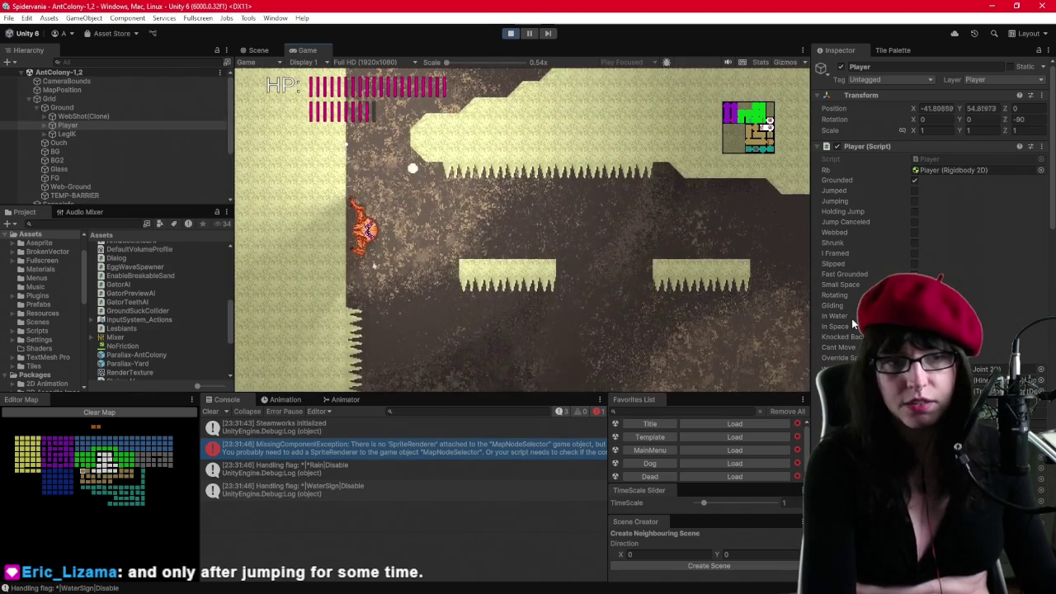
# Jump off the wall and hop between the ceiling, lower platform and floor, ending on the ceiling.
pyautogui.press('space')
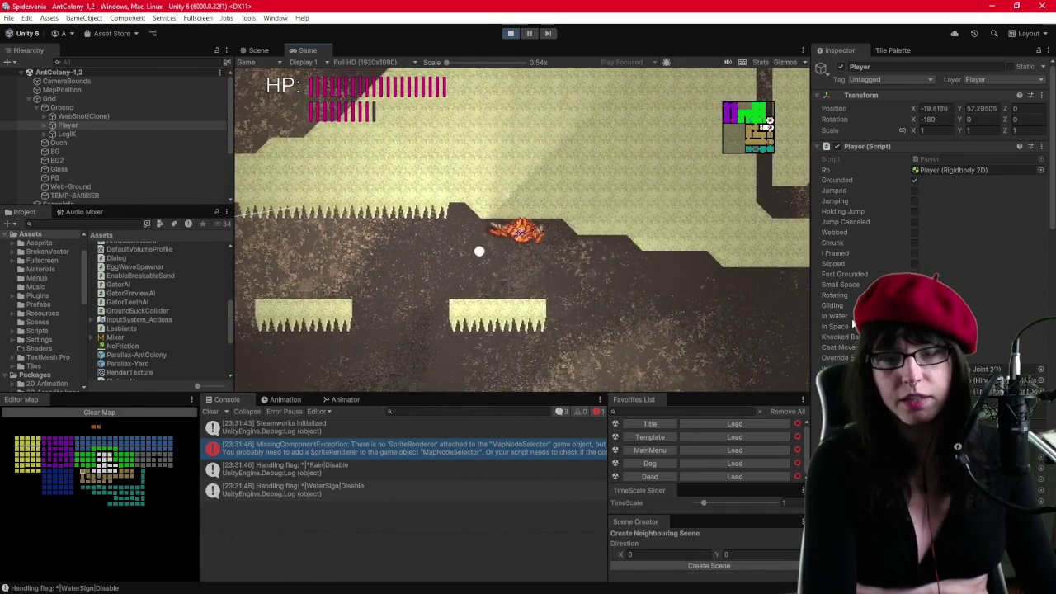
pyautogui.press('space')
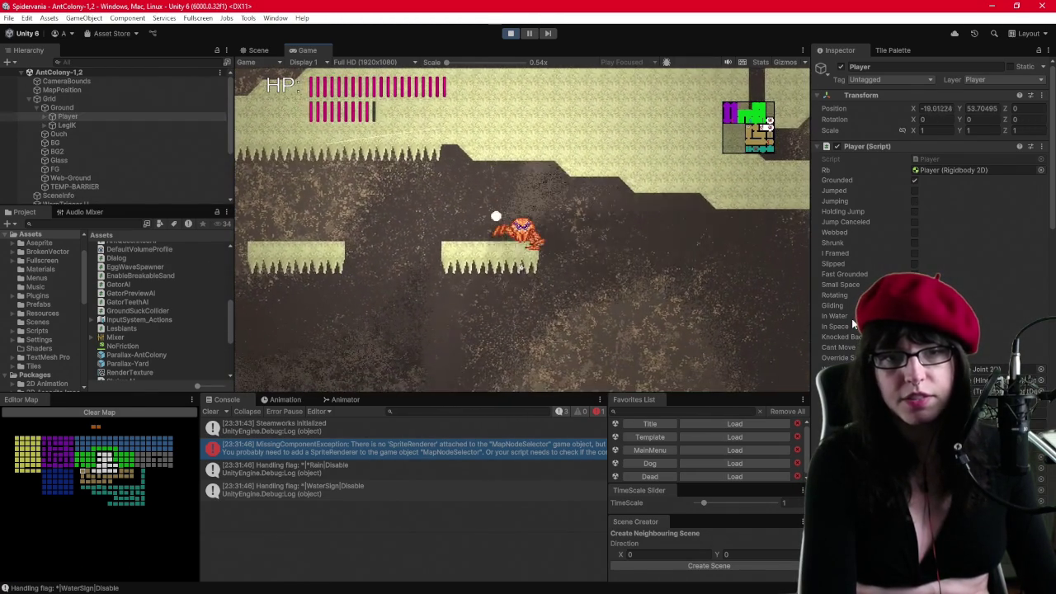
pyautogui.press('space')
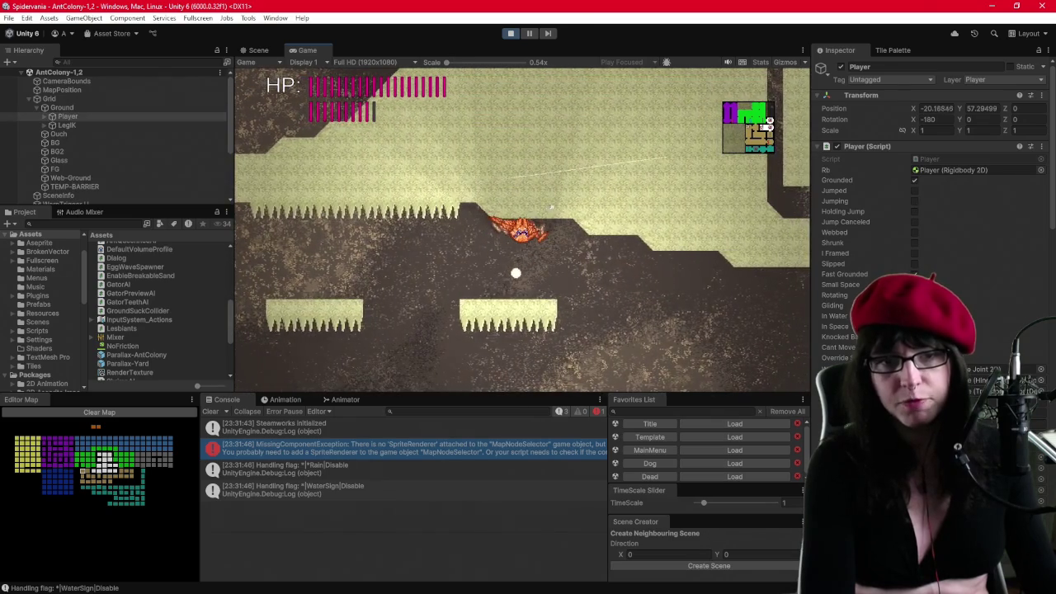
pyautogui.press('space')
pyautogui.press('space')
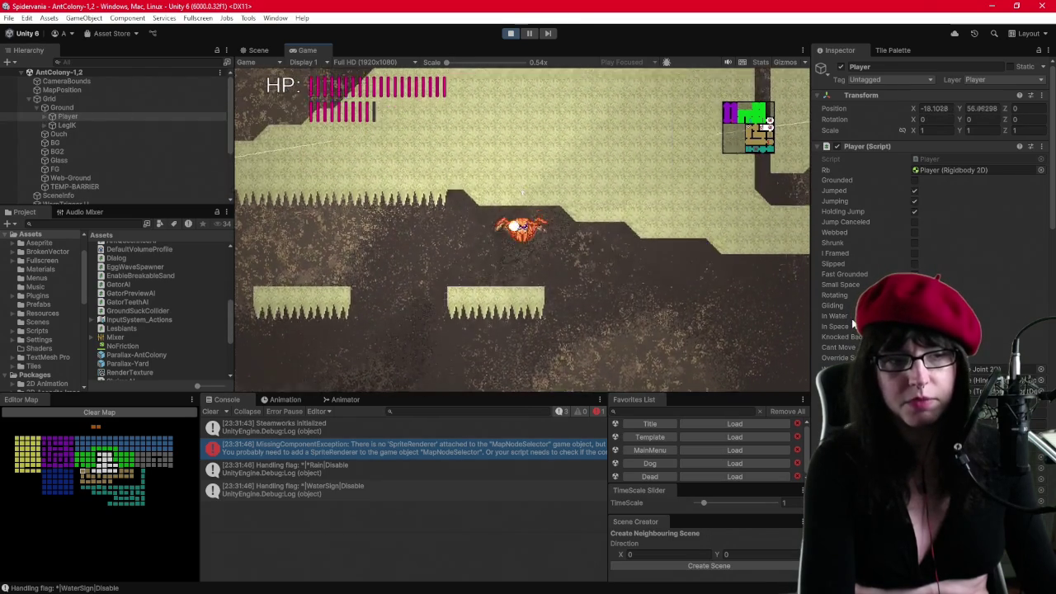
pyautogui.press('a')
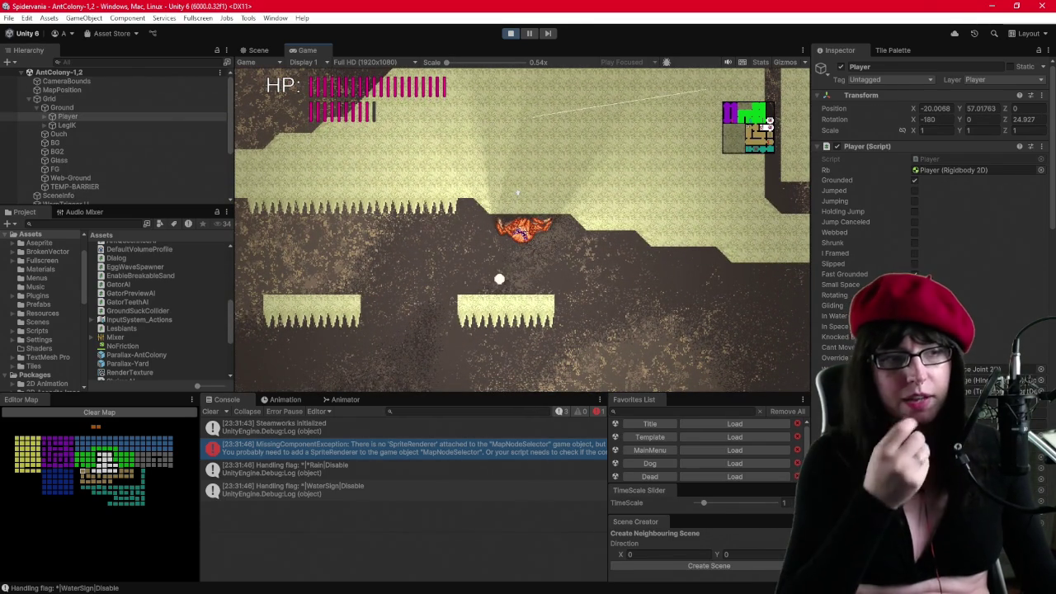
# Stop the playtest and bring up Player.cs in Visual Studio.
pyautogui.click(511, 35)
pyautogui.hotkey('alt', 'Tab')
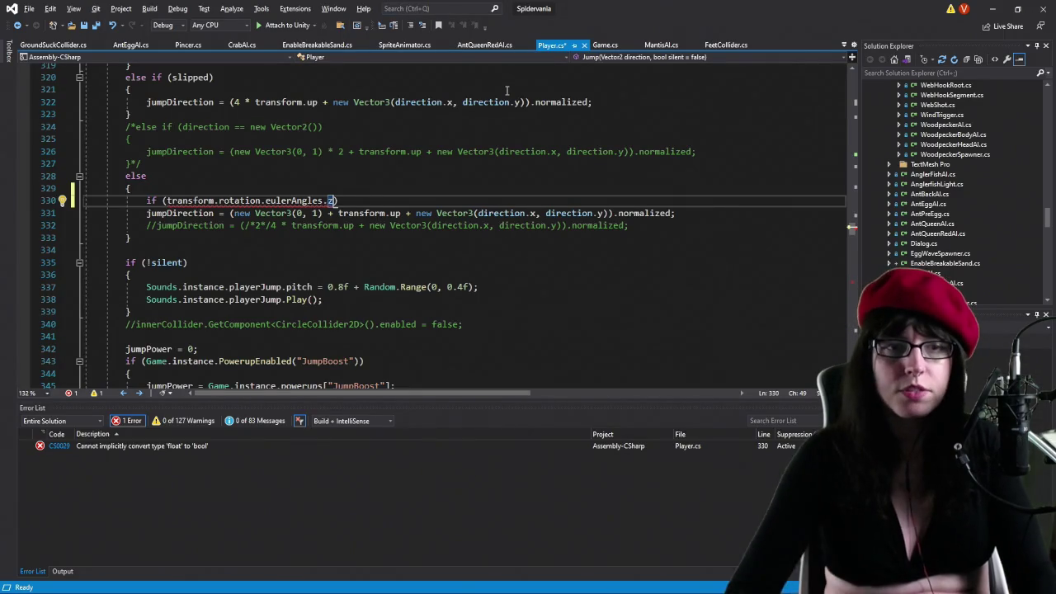
pyautogui.hotkey('alt', 'Tab')
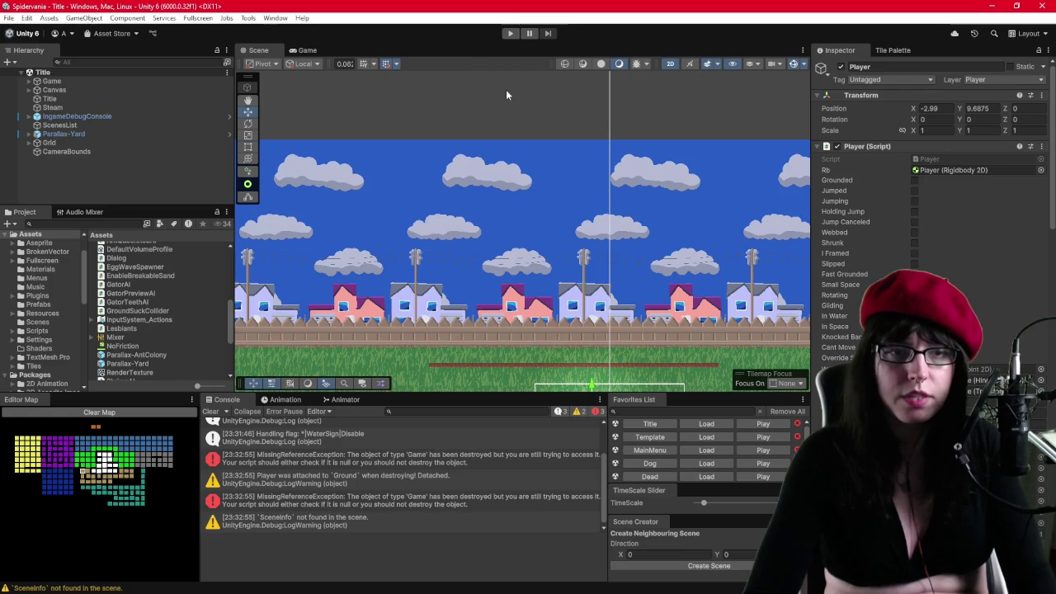
pyautogui.hotkey('alt', 'Tab')
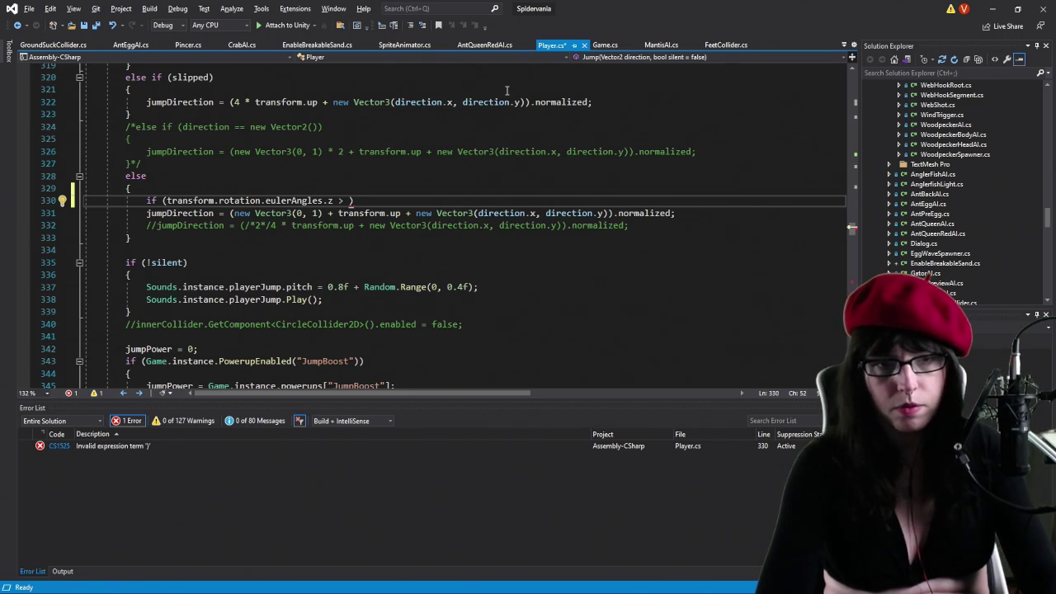
# Rewrite line 330's check as eulerAngles.z between 135 and 225, or eulerAngles.x equal to -180.
pyautogui.write('=')
pyautogui.write('5')
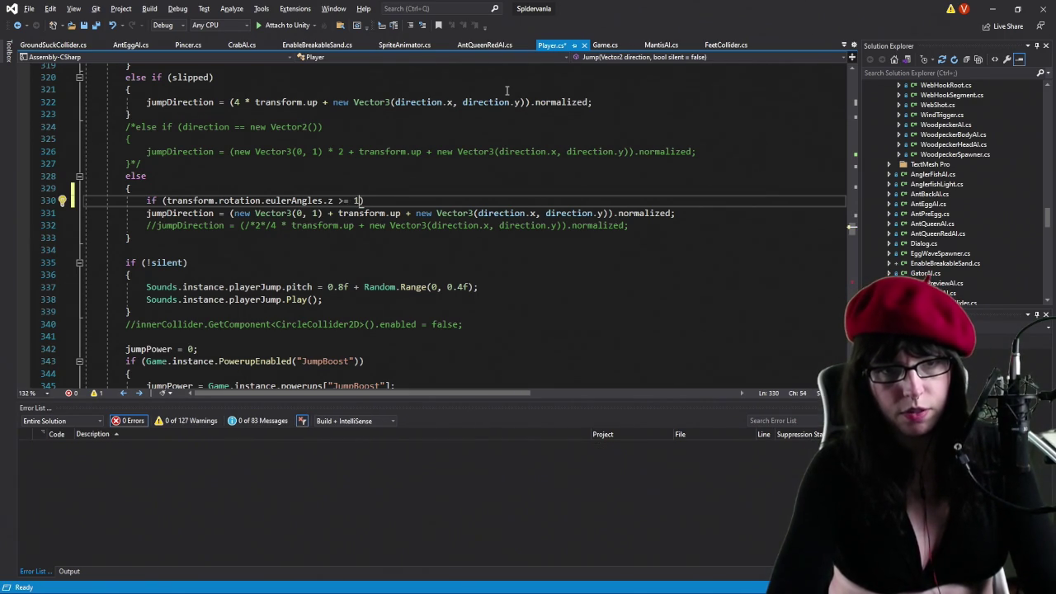
pyautogui.press('BackSpace')
pyautogui.press('BackSpace')
pyautogui.press('BackSpace')
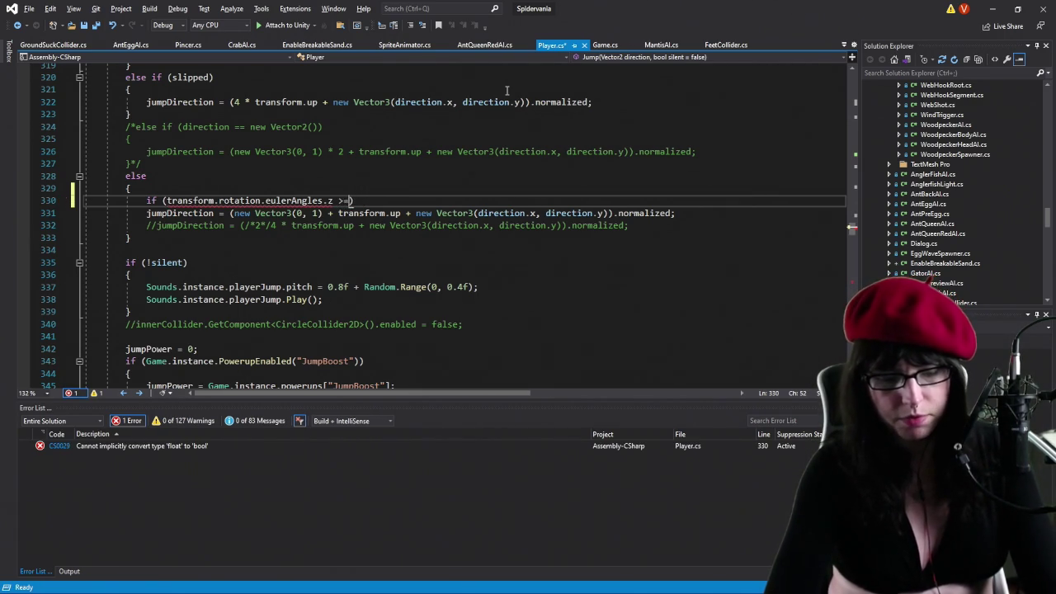
pyautogui.write('135 ')
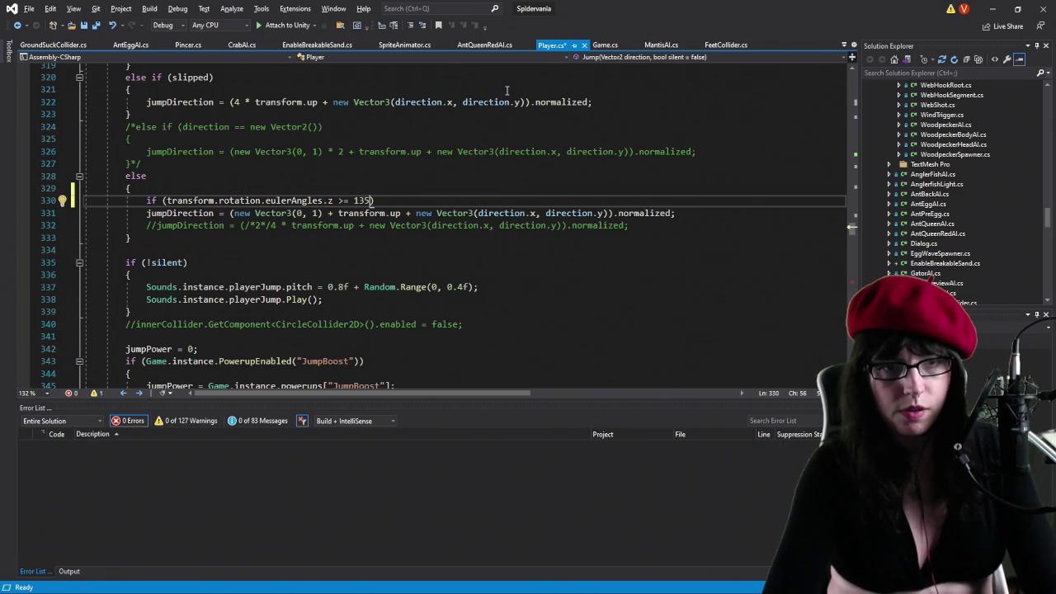
pyautogui.write('&& transform.')
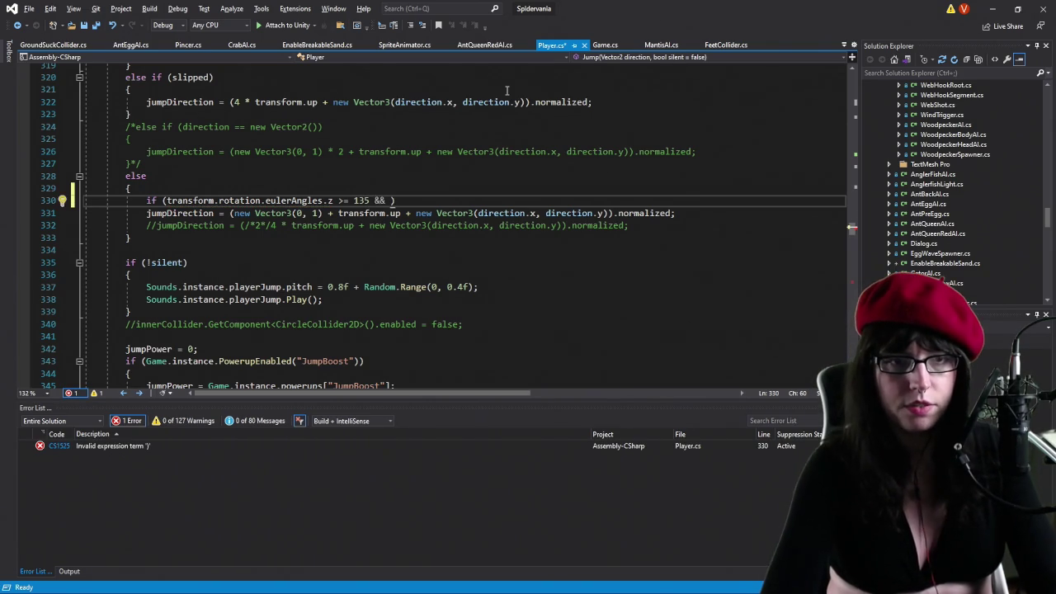
pyautogui.write('rotation.eulerAngles.z')
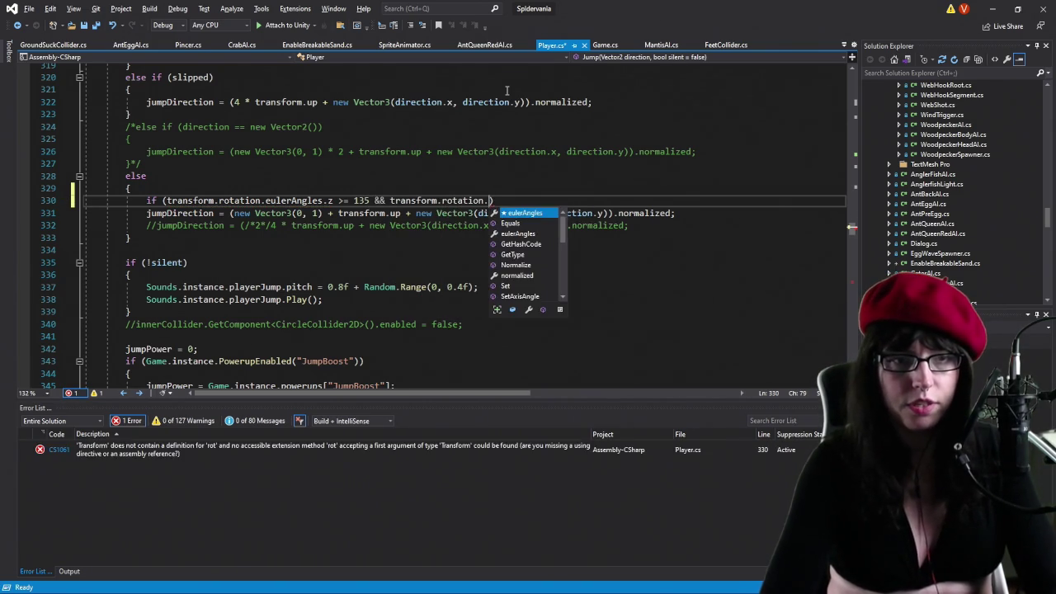
pyautogui.write(' <=')
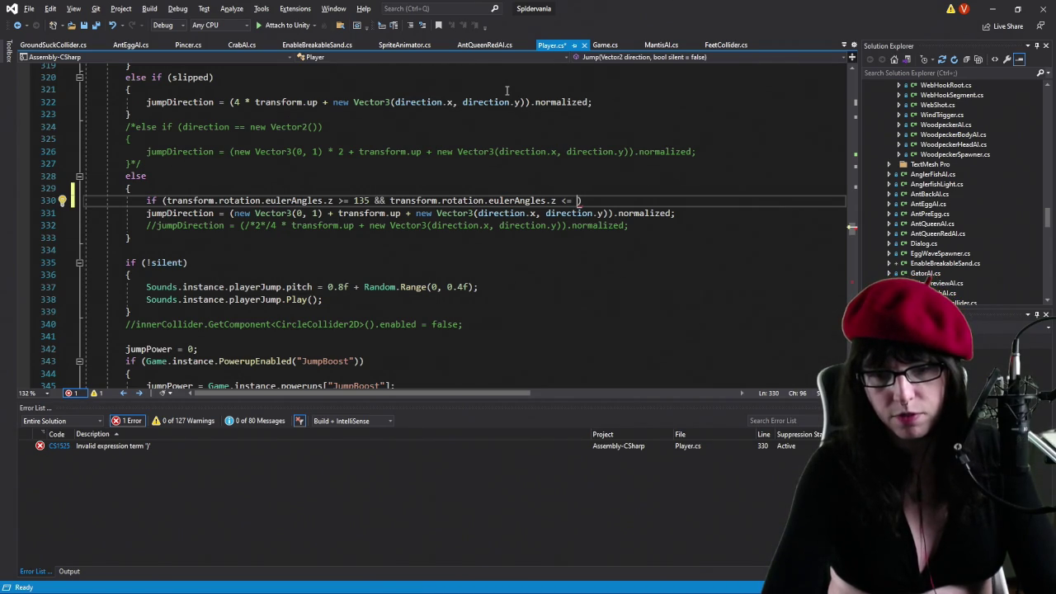
pyautogui.write('225')
pyautogui.write(')')
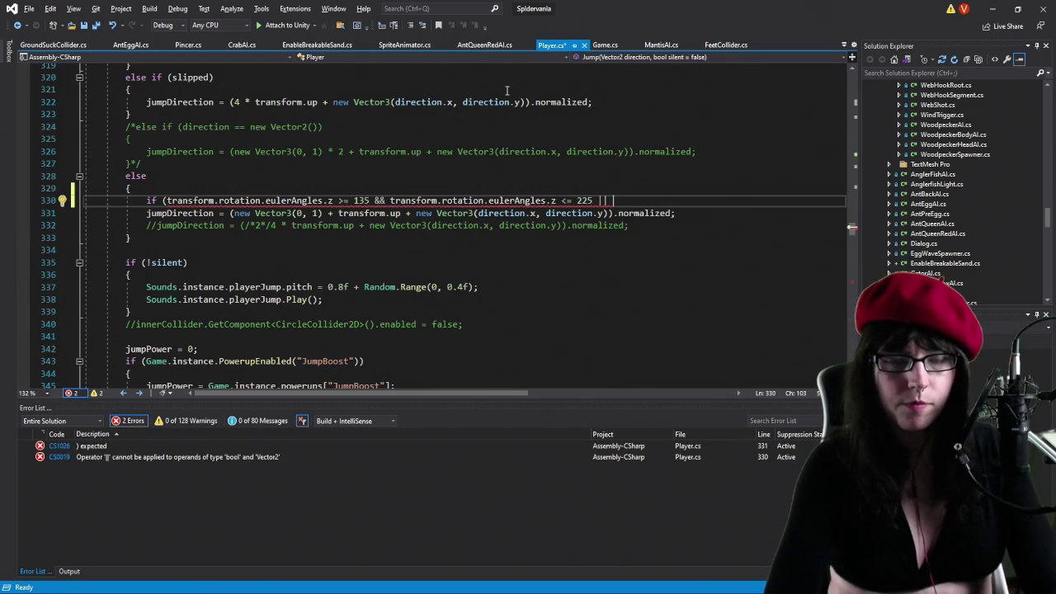
pyautogui.write(' transform.rotation.')
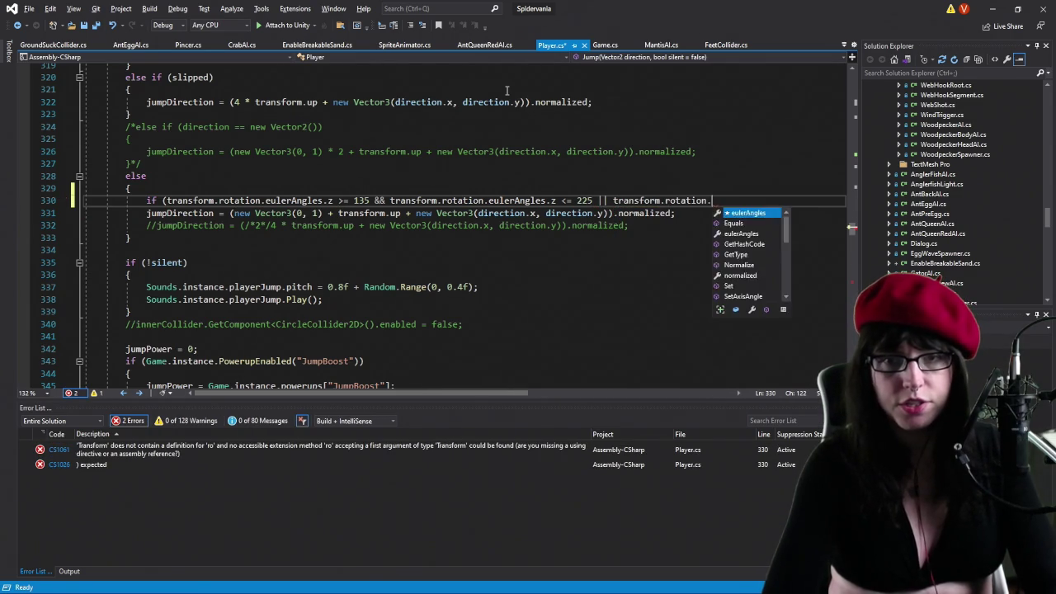
pyautogui.write('eulerAngles.x = ')
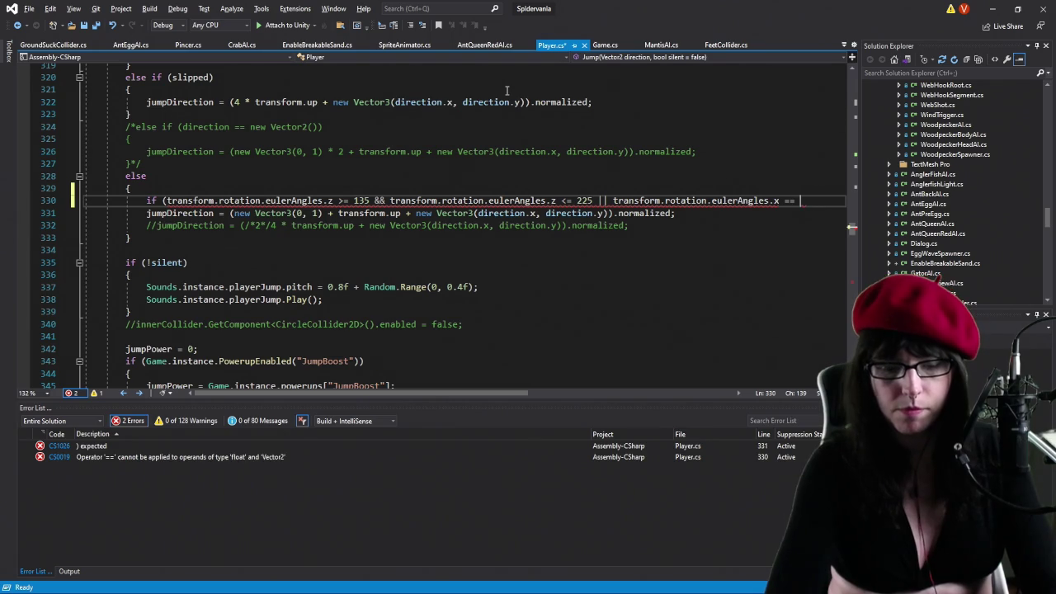
pyautogui.write(' 180)')
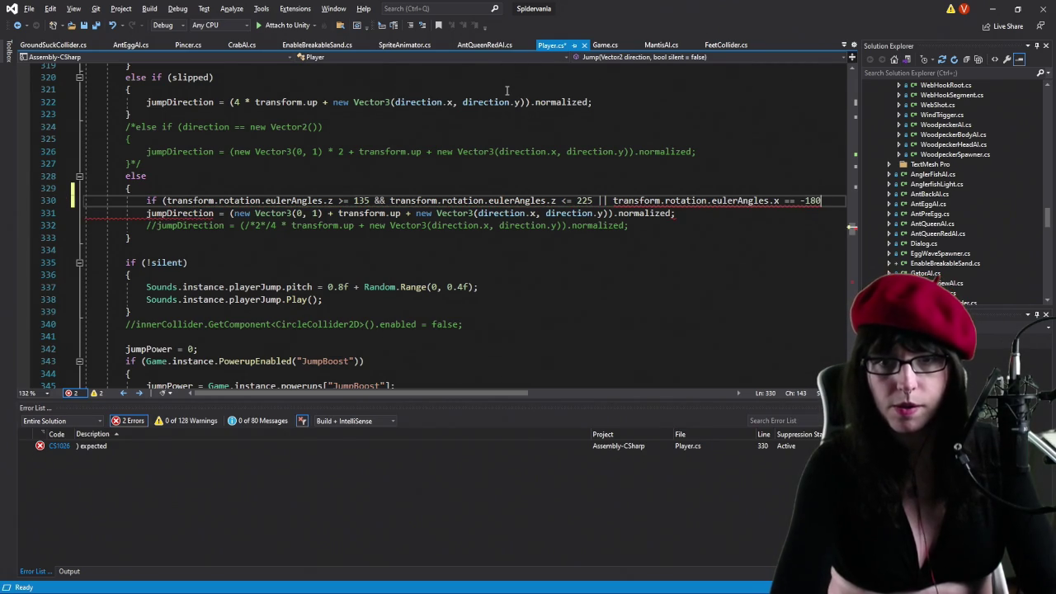
# Declare Vector3 innateJump = new Vector3(0, 1) above the if, and reset it to new() inside the if block.
pyautogui.press('Return')
pyautogui.write('{')
pyautogui.press('Return')
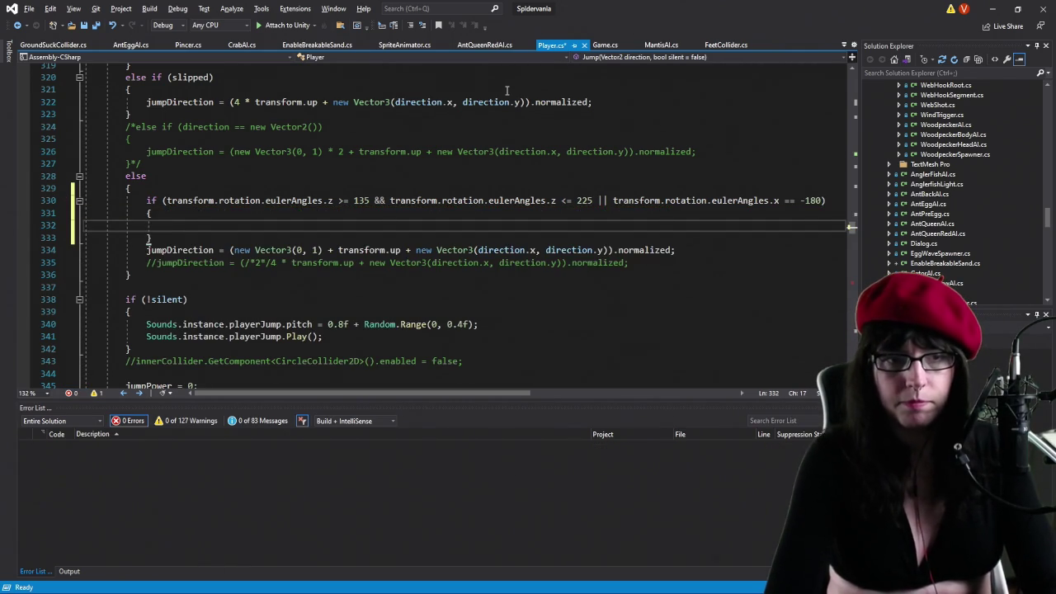
pyautogui.press('Up')
pyautogui.press('Up')
pyautogui.press('Up')
pyautogui.press('Return')
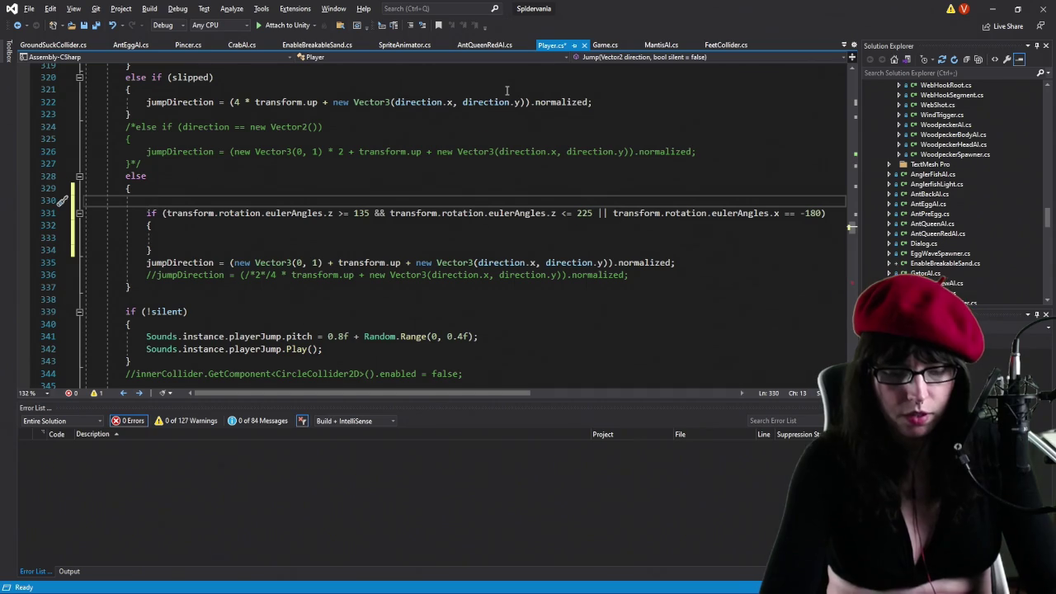
pyautogui.write('Vector3')
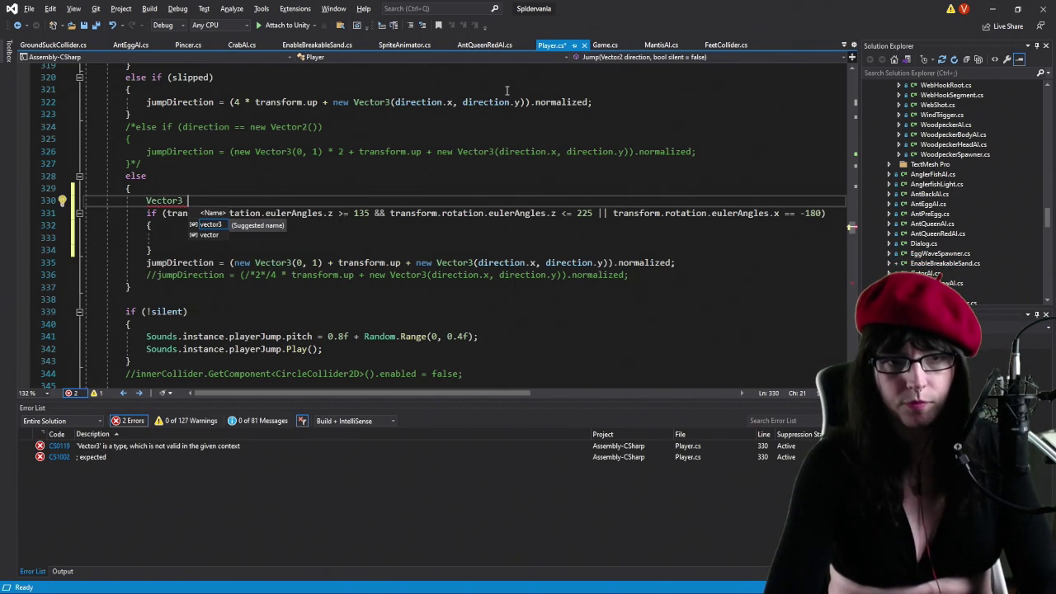
pyautogui.write('i')
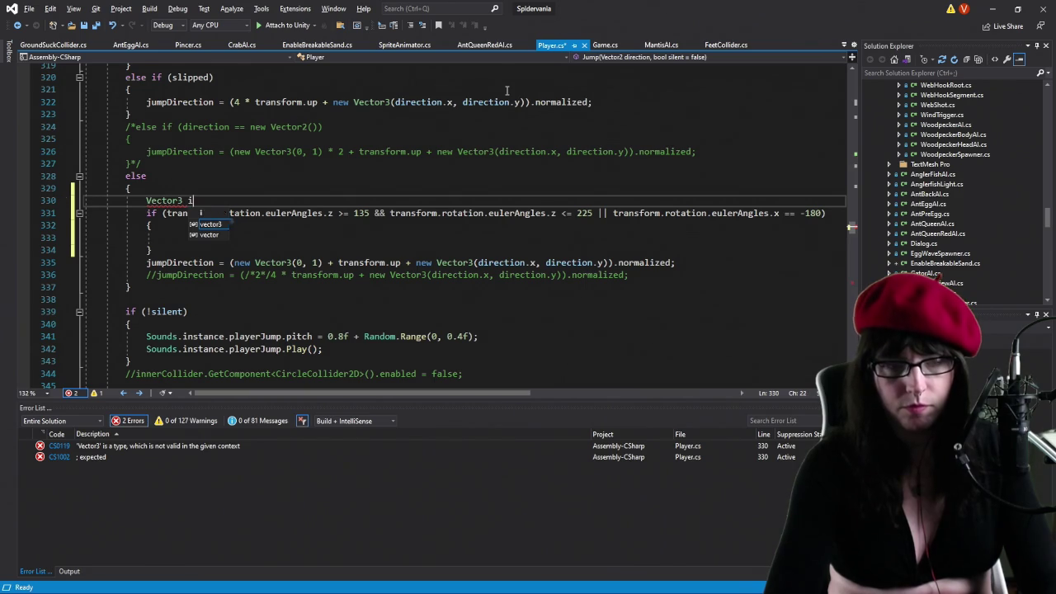
pyautogui.write('nnateJump = n')
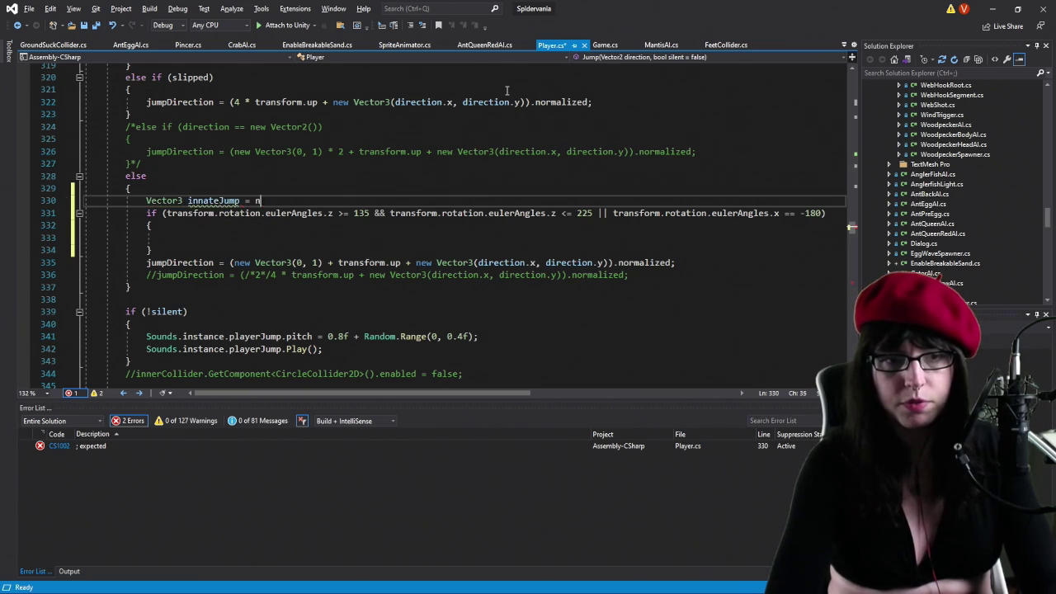
pyautogui.write('ew Vector3(')
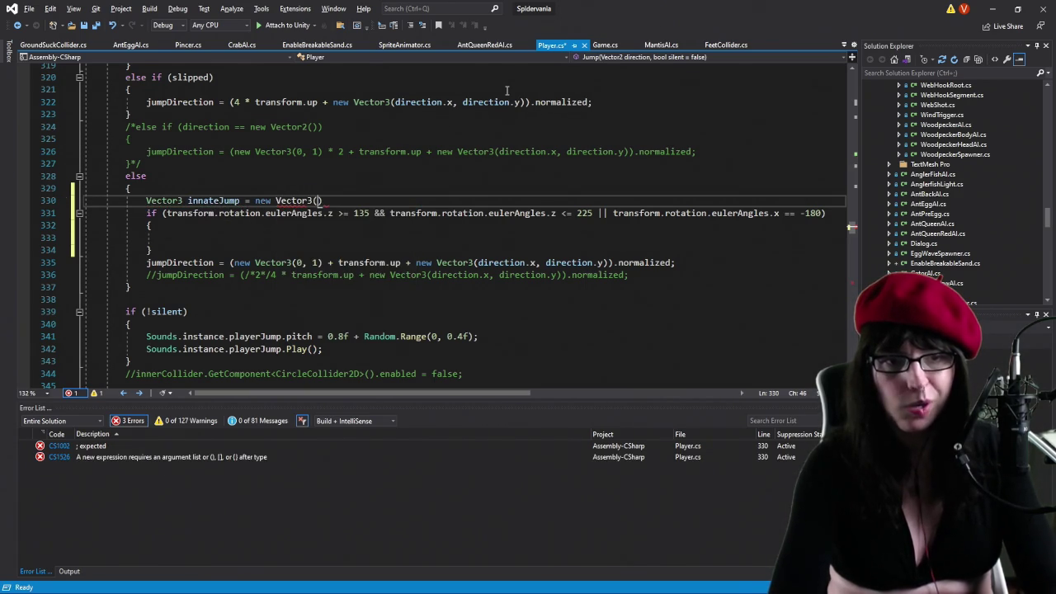
pyautogui.write('0, 1);')
pyautogui.press('Down')
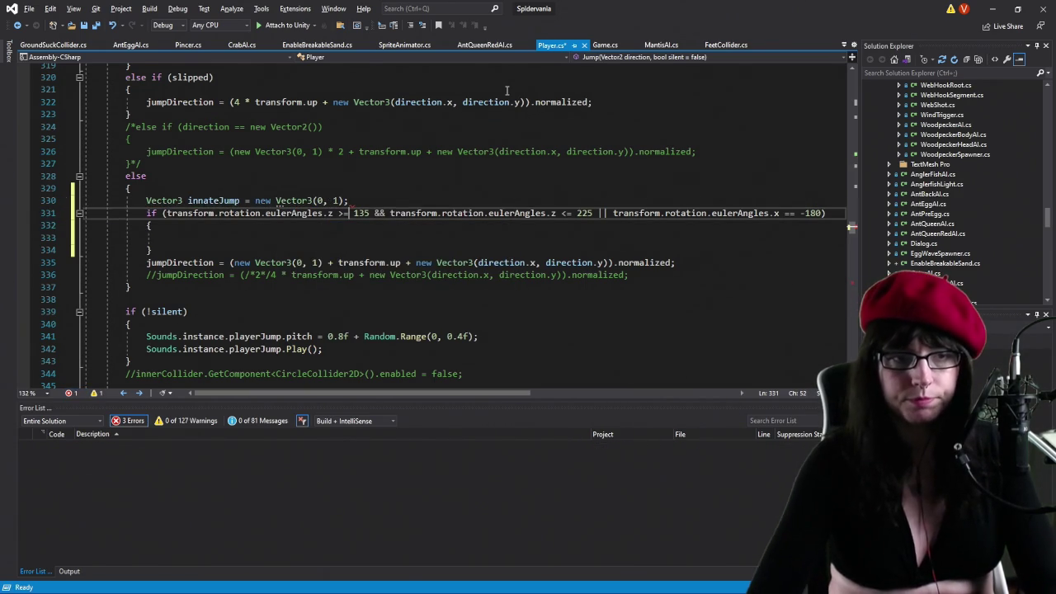
pyautogui.press('Down')
pyautogui.press('Return')
pyautogui.write('innat')
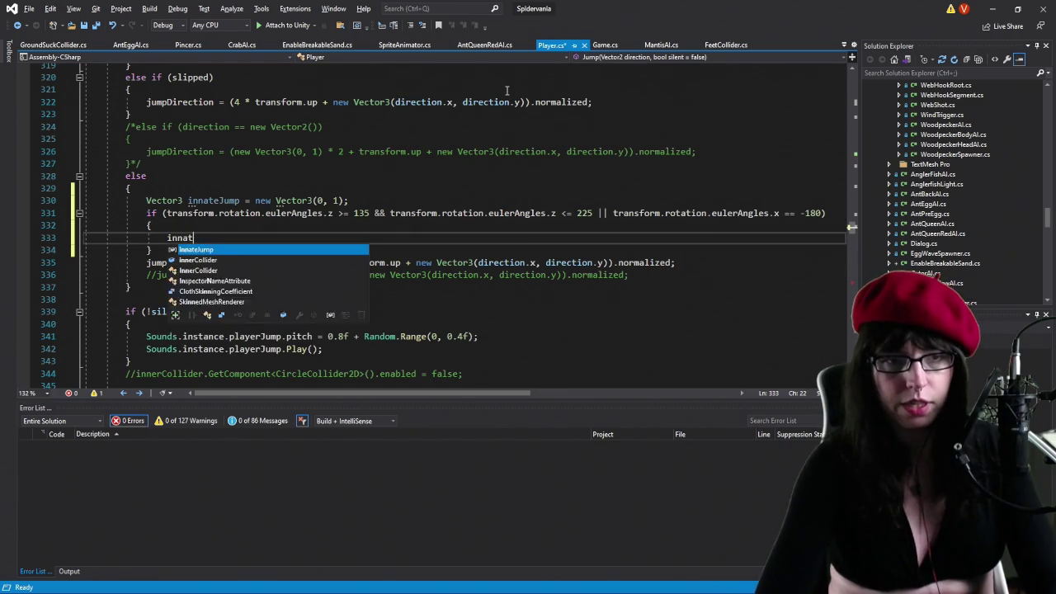
pyautogui.write('eJump = new();')
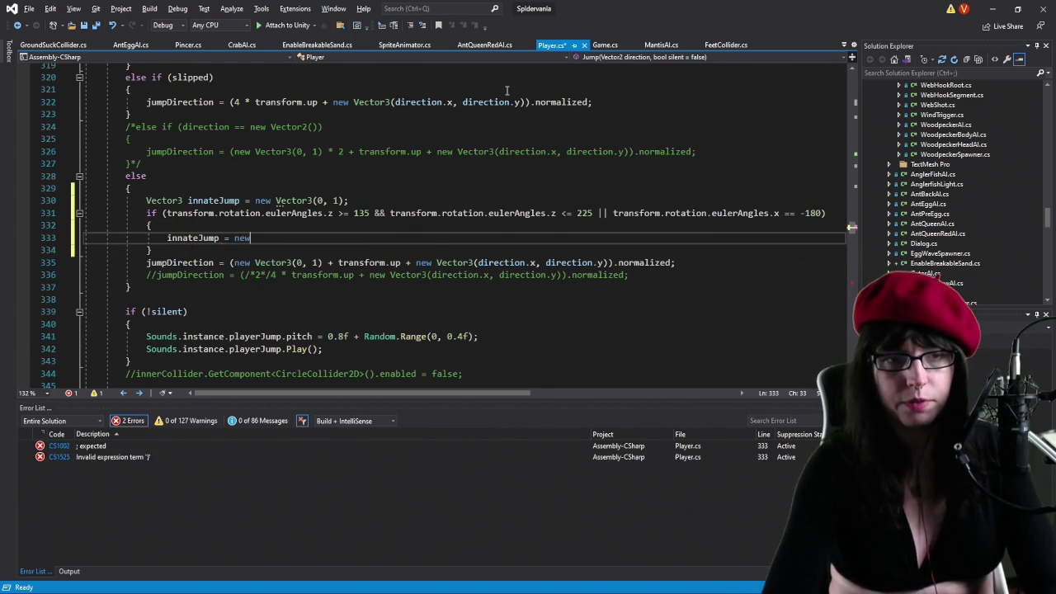
# Replace new Vector3(0, 1) in jumpDirection with innateJump and save Player.cs.
pyautogui.press('Down')
pyautogui.press('Down')
pyautogui.press('Left')
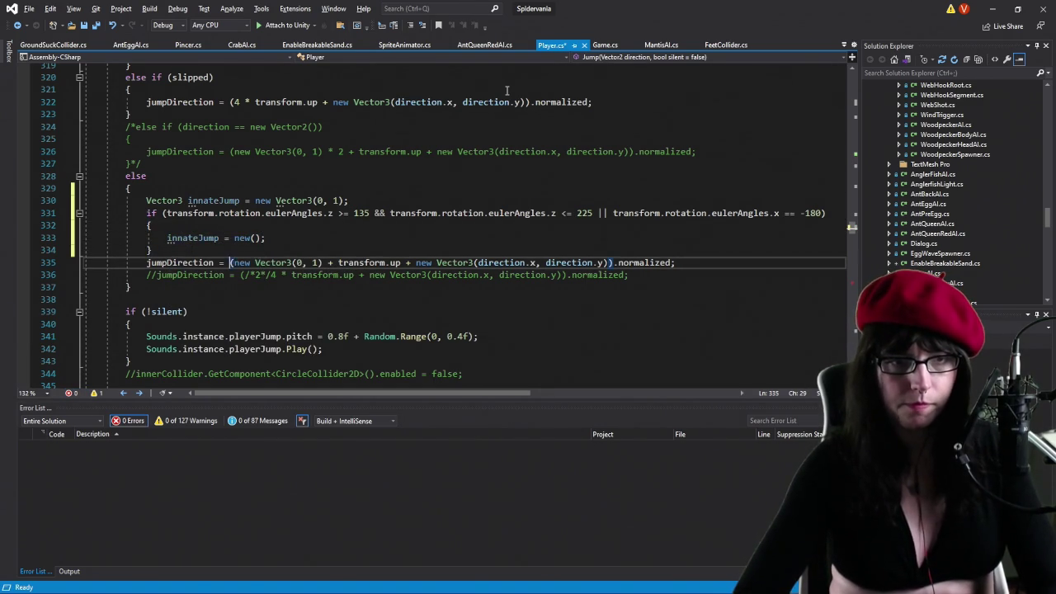
pyautogui.press('Right')
pyautogui.hotkey('ctrl', 'shift', 'Right')
pyautogui.hotkey('shift', 'Right')
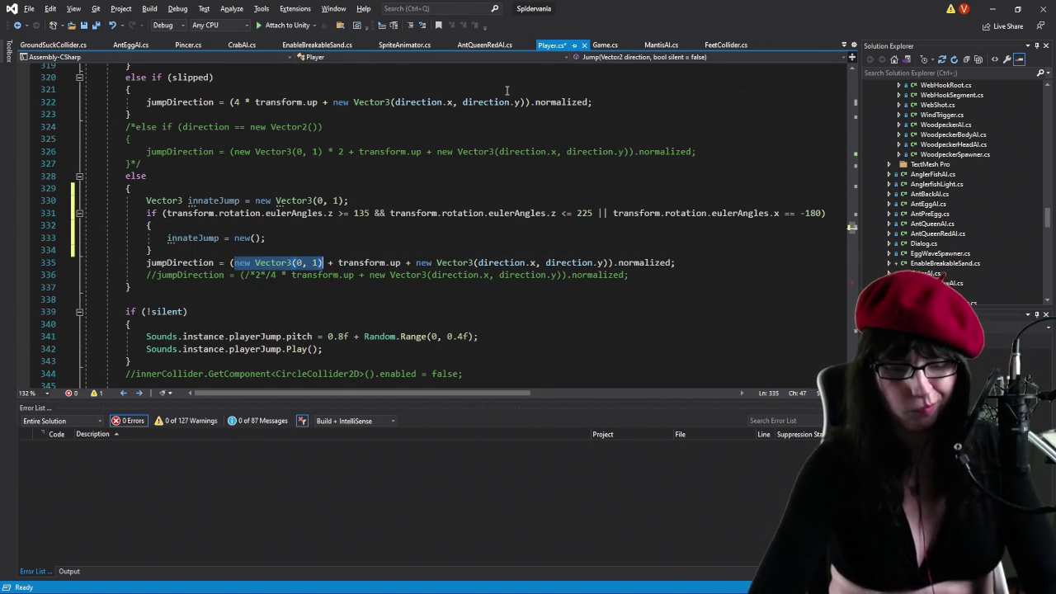
pyautogui.write('inna')
pyautogui.press('Tab')
pyautogui.hotkey('ctrl', 's')
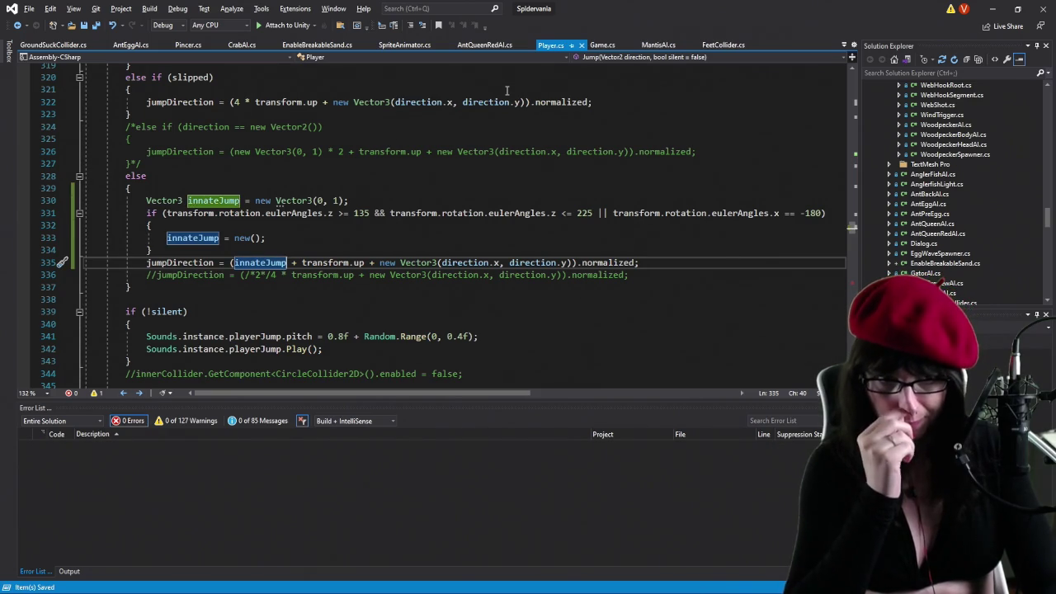
pyautogui.hotkey('alt', 'Tab')
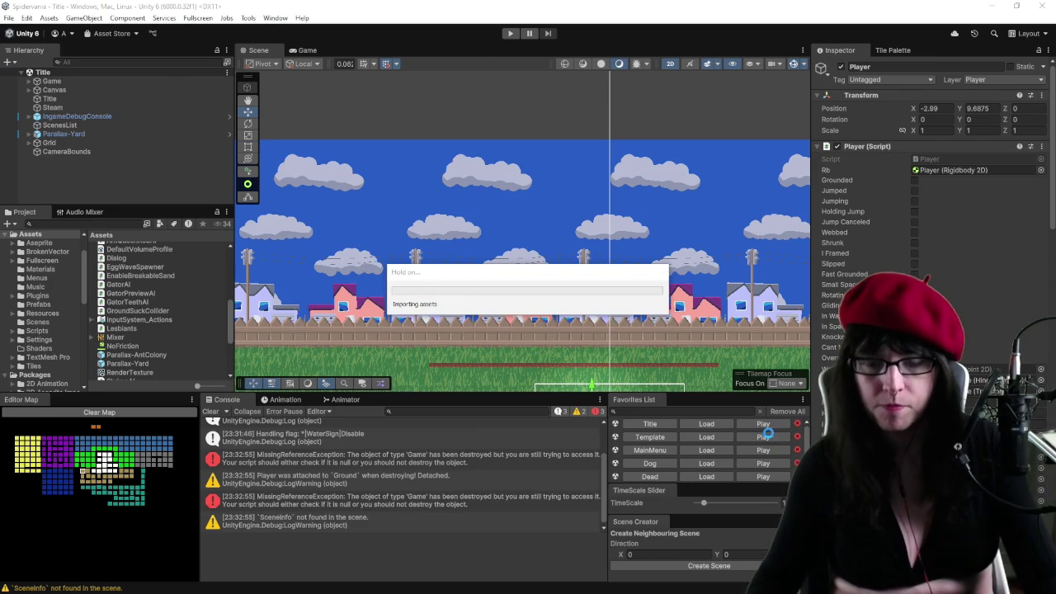
# Start Play mode and choose New Game on the Arachnophilia title screen.
pyautogui.click(763, 425)
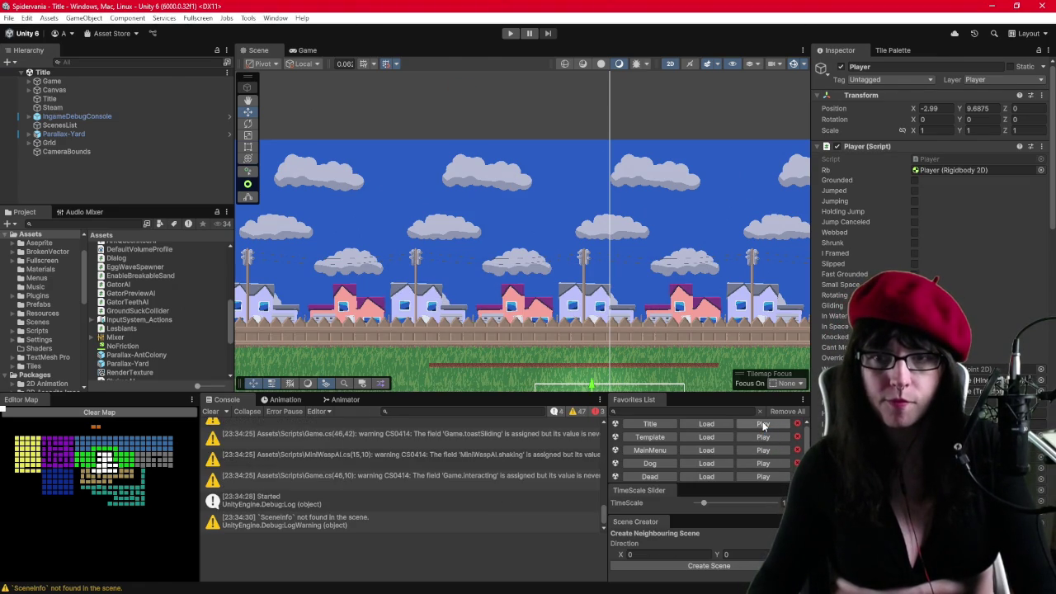
pyautogui.hotkey('alt', 'Tab')
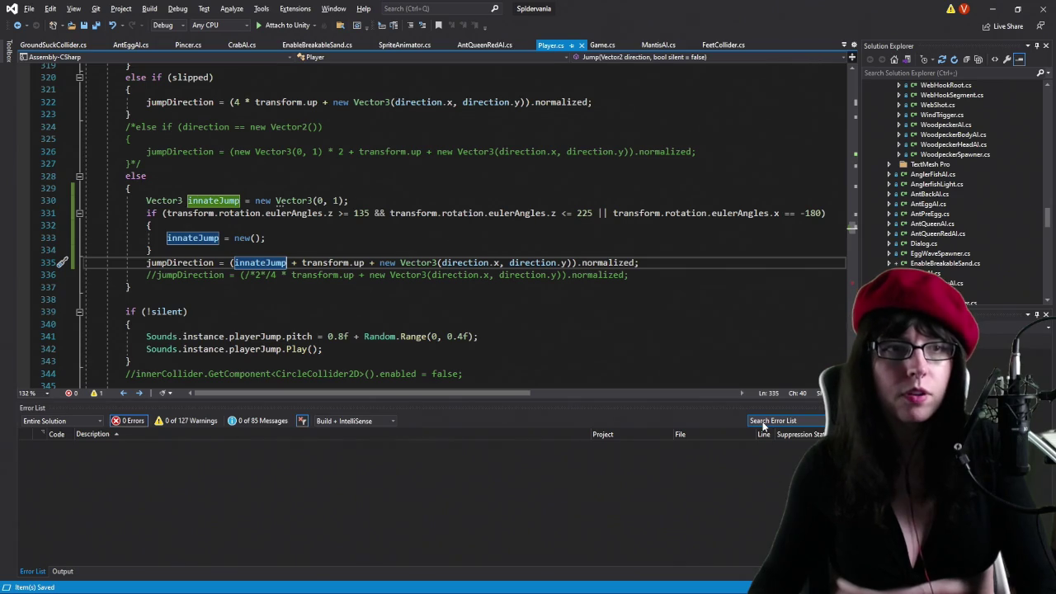
pyautogui.hotkey('alt', 'Tab')
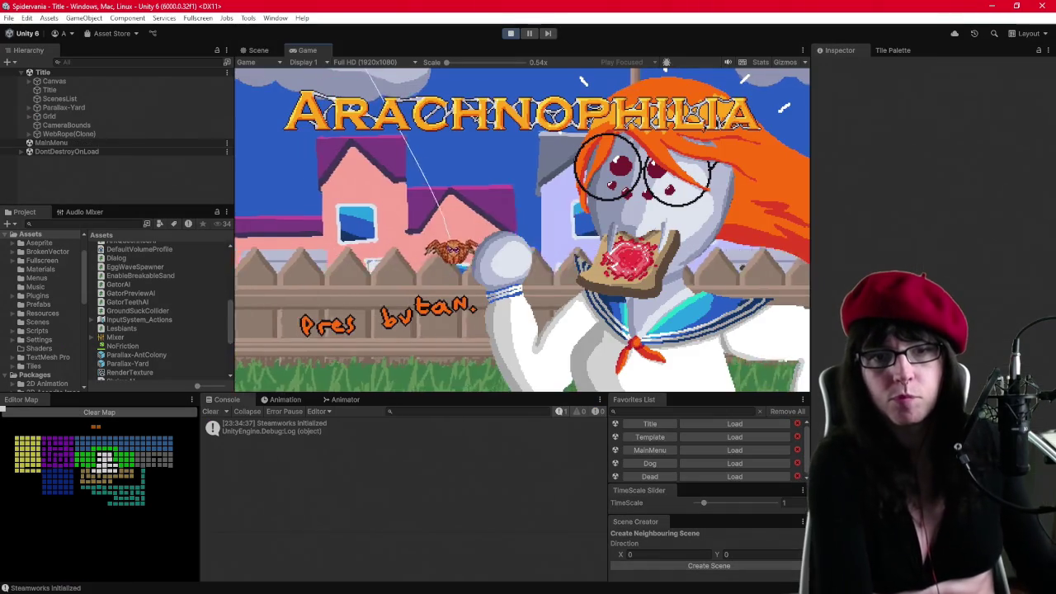
pyautogui.press('Return')
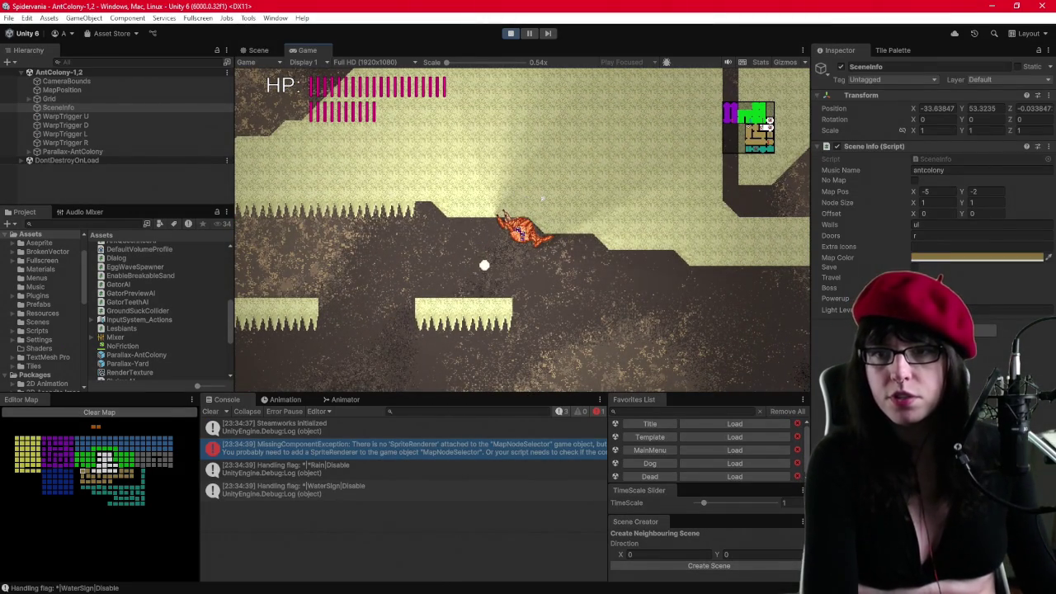
# Expand Grid and Ground in the Hierarchy and select the Player.
pyautogui.click(29, 98)
pyautogui.click(39, 107)
pyautogui.click(67, 116)
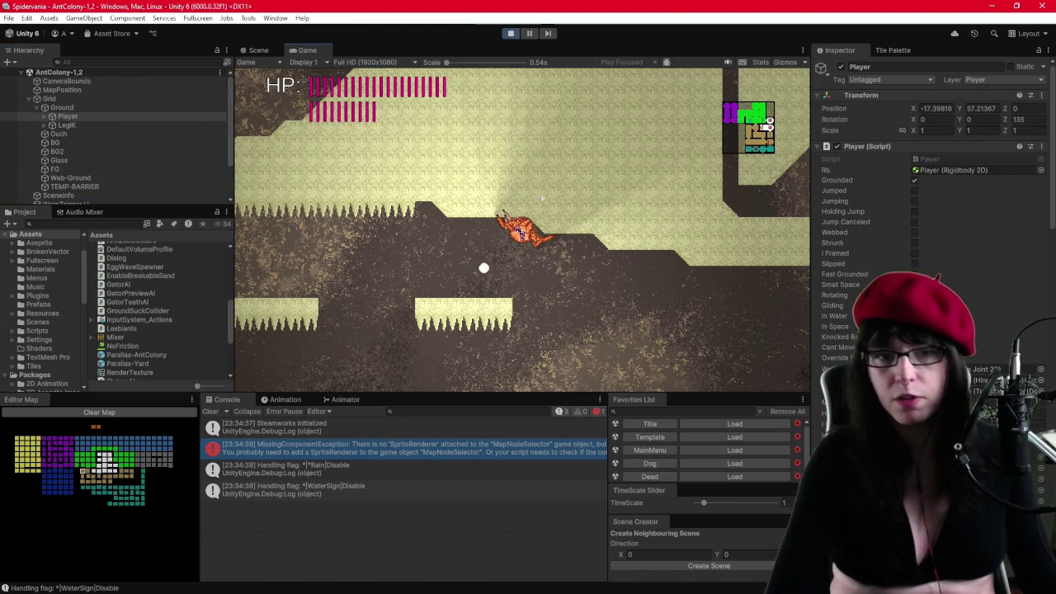
# Jump onto the ceiling, drop off, climb the left wall and leap across to the right platform.
pyautogui.press('space')
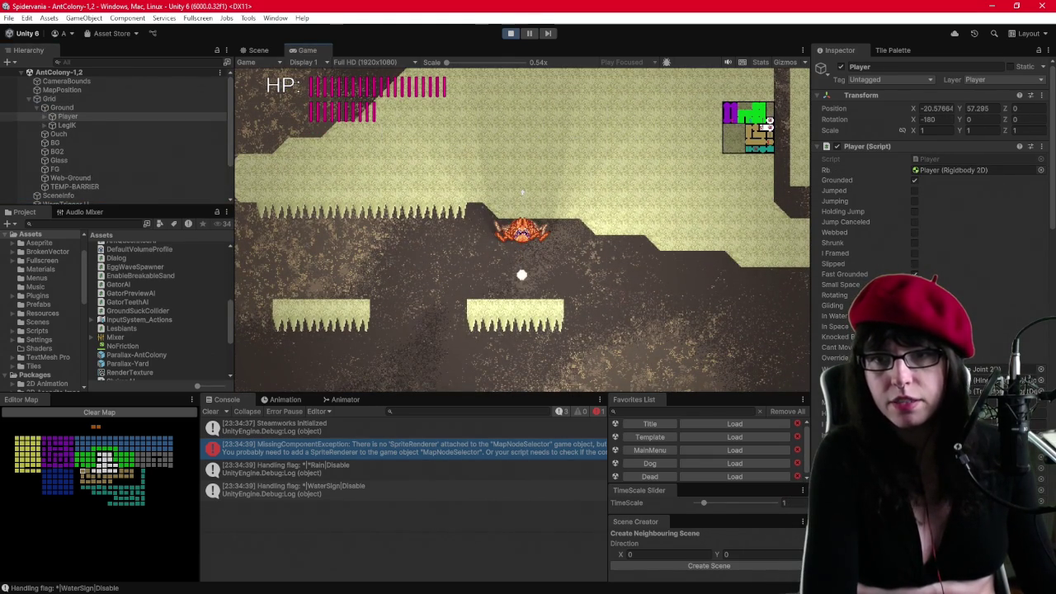
pyautogui.press('space')
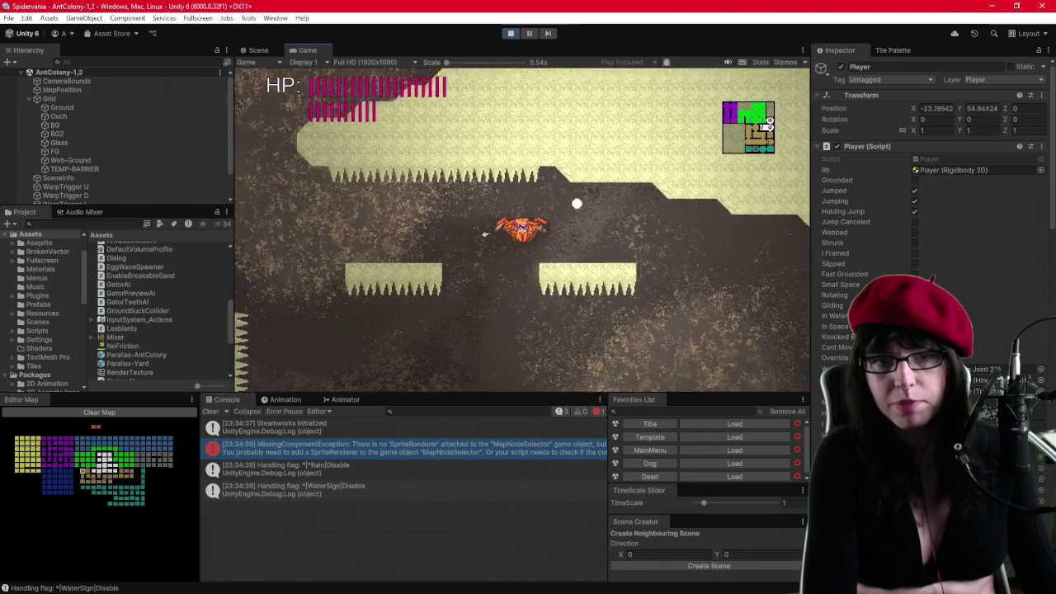
pyautogui.press('Left')
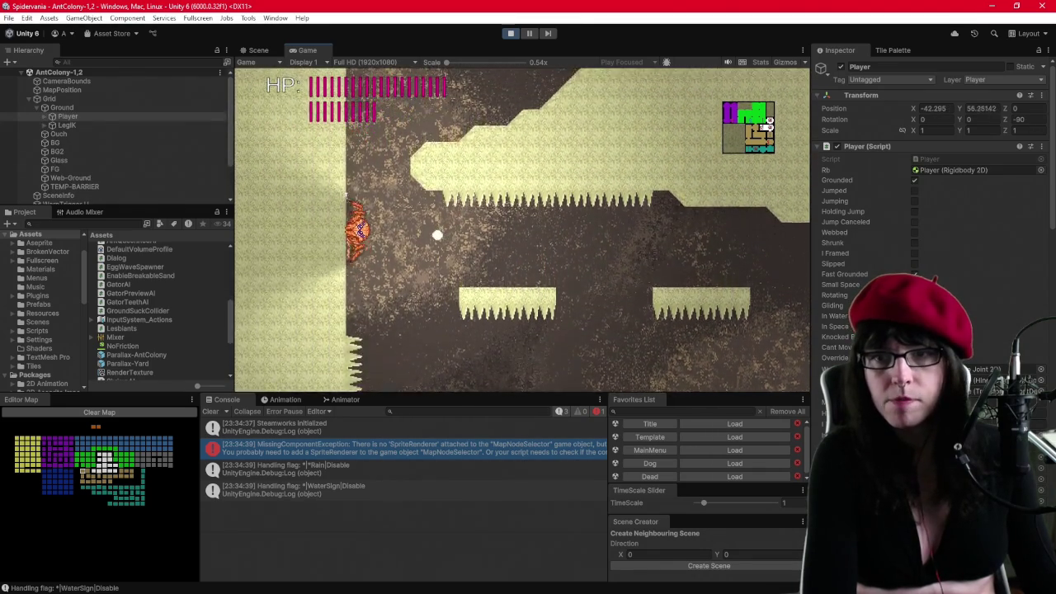
pyautogui.press('Up')
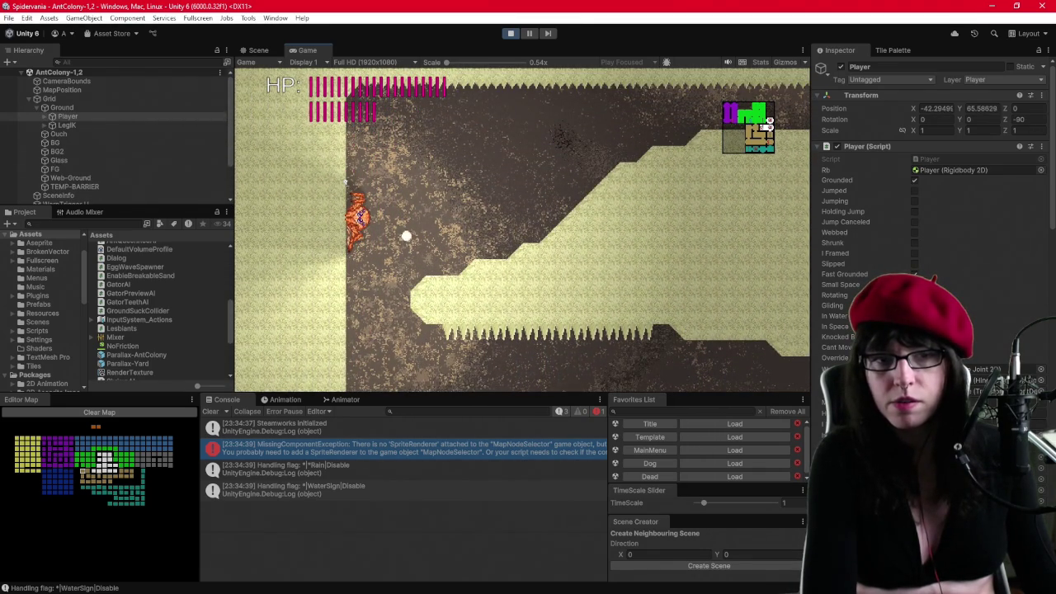
pyautogui.press('space')
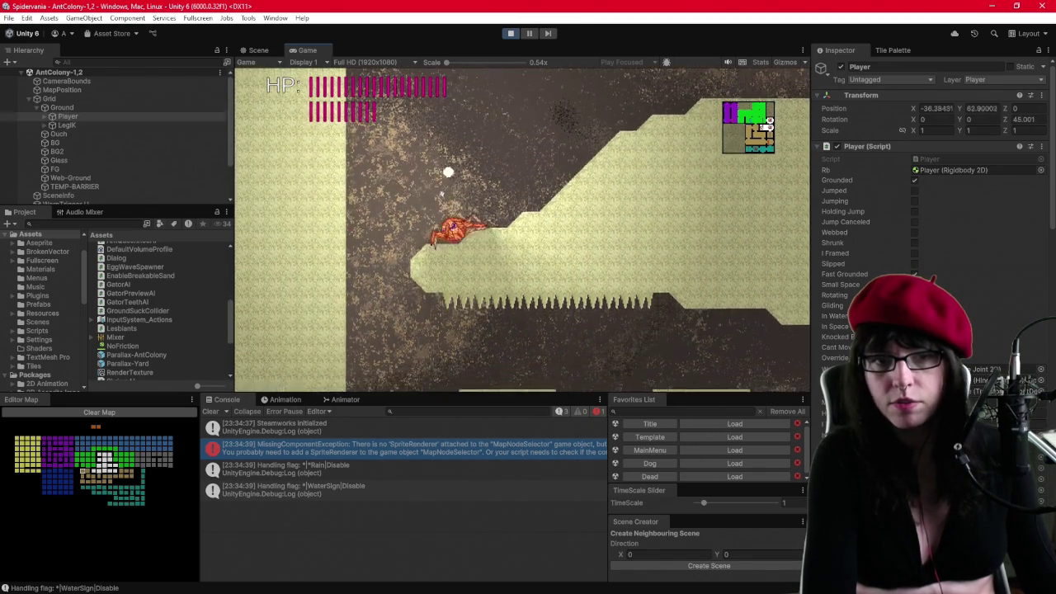
pyautogui.press('Down')
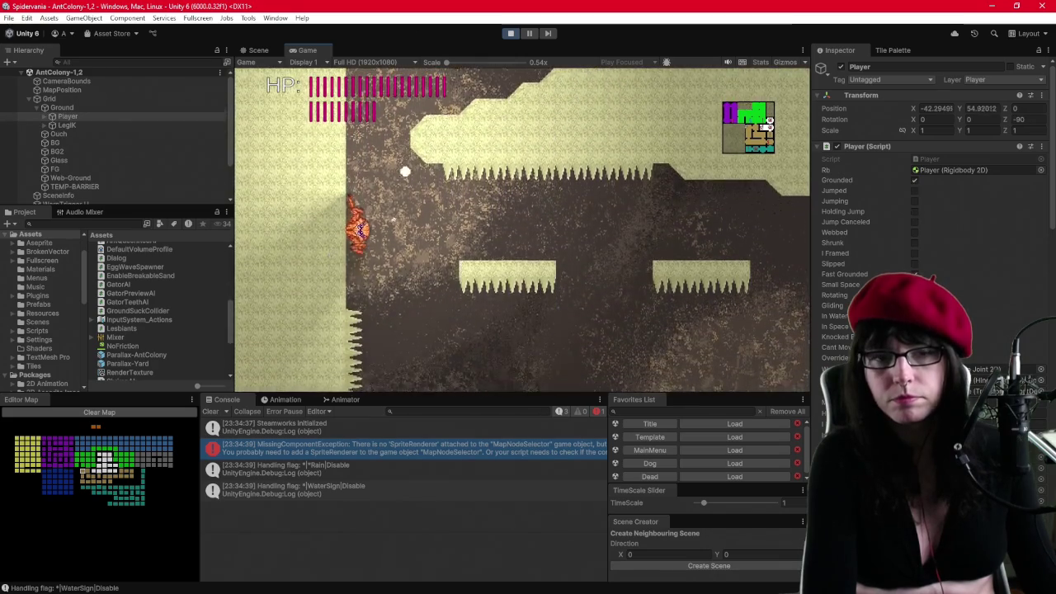
pyautogui.press('Right')
pyautogui.press('Right')
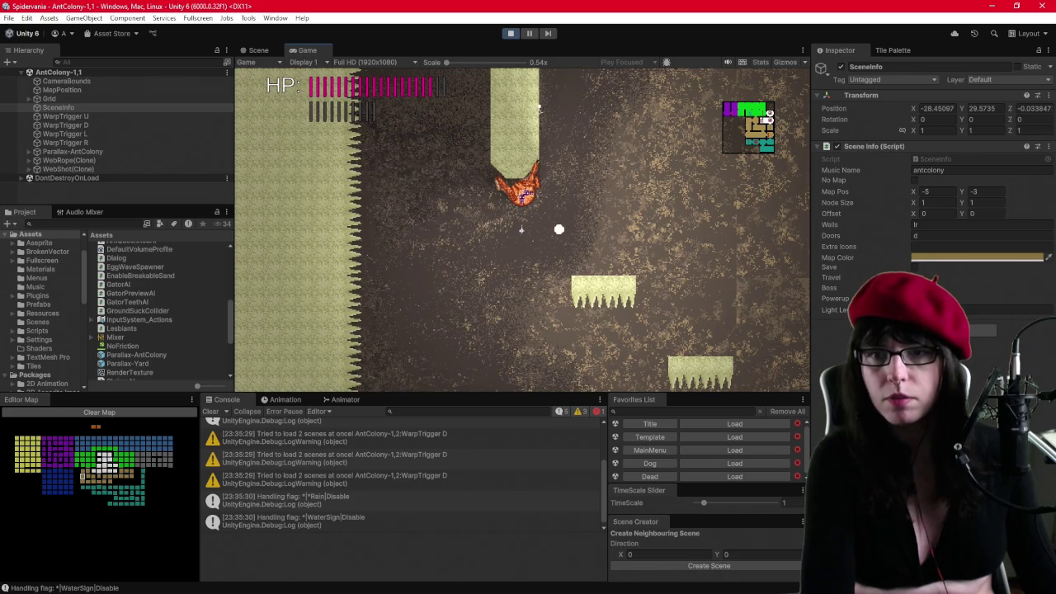
# Select Player under Grid > Ground, then jump off the pillar's underside while watching its Inspector.
pyautogui.click(27, 99)
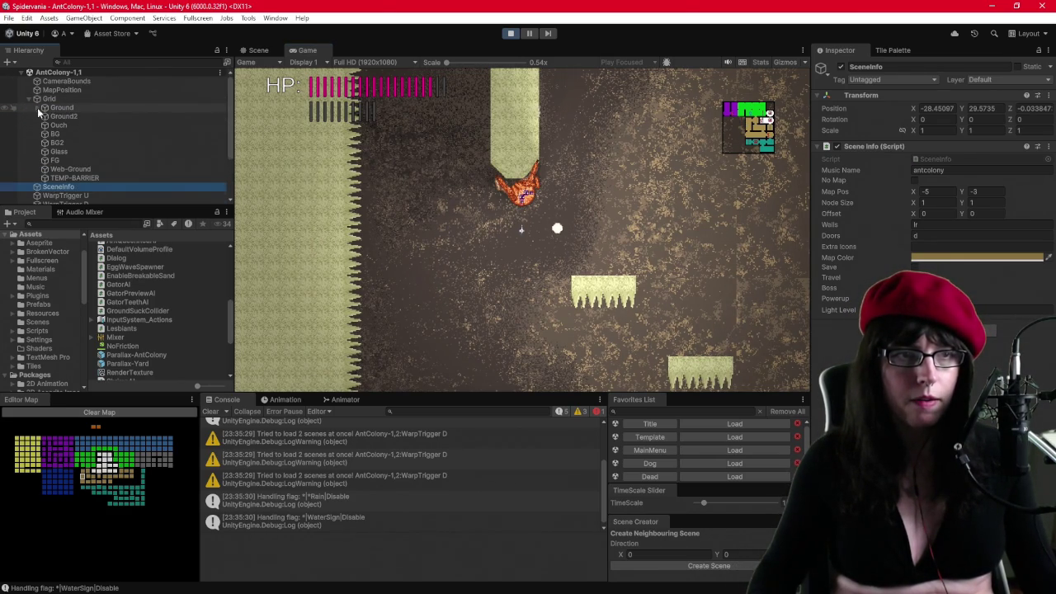
pyautogui.click(37, 107)
pyautogui.click(78, 117)
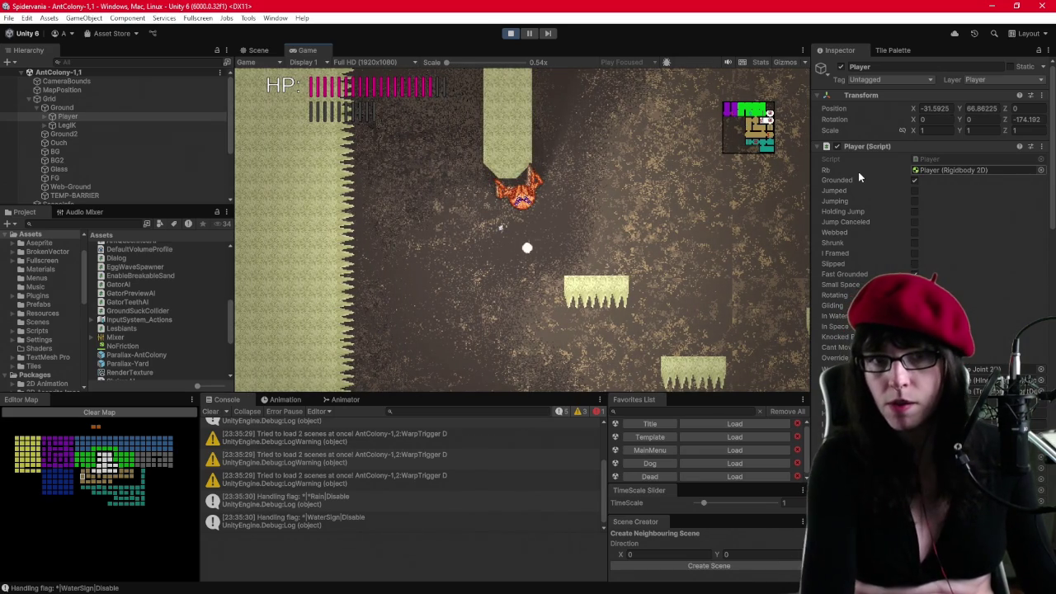
pyautogui.press('space')
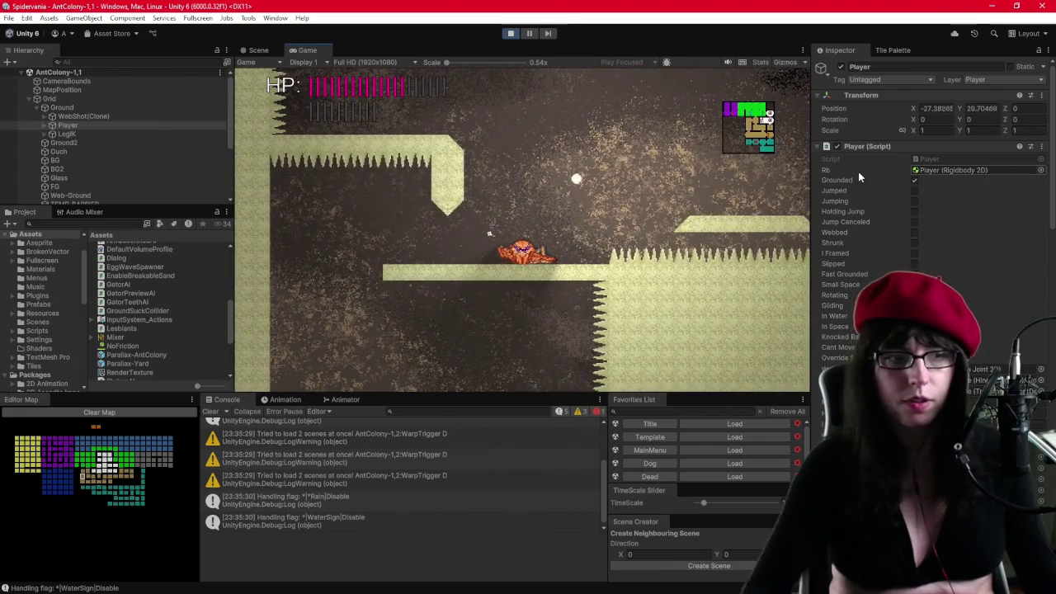
# Stop Play and wrap the 135–225 z rotation range in Player.cs in parentheses.
pyautogui.click(511, 33)
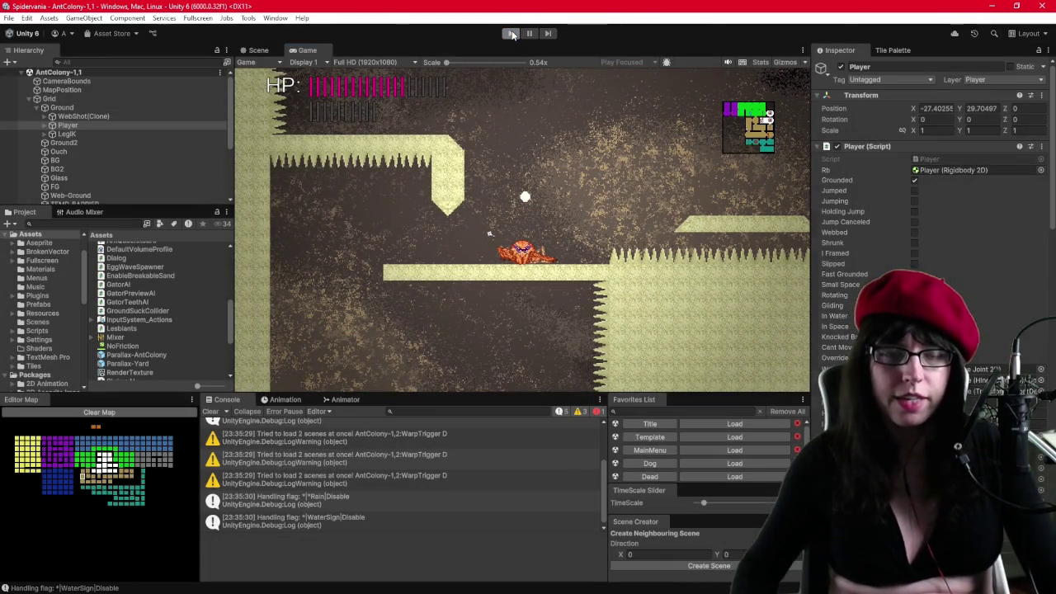
pyautogui.hotkey('alt', 'Tab')
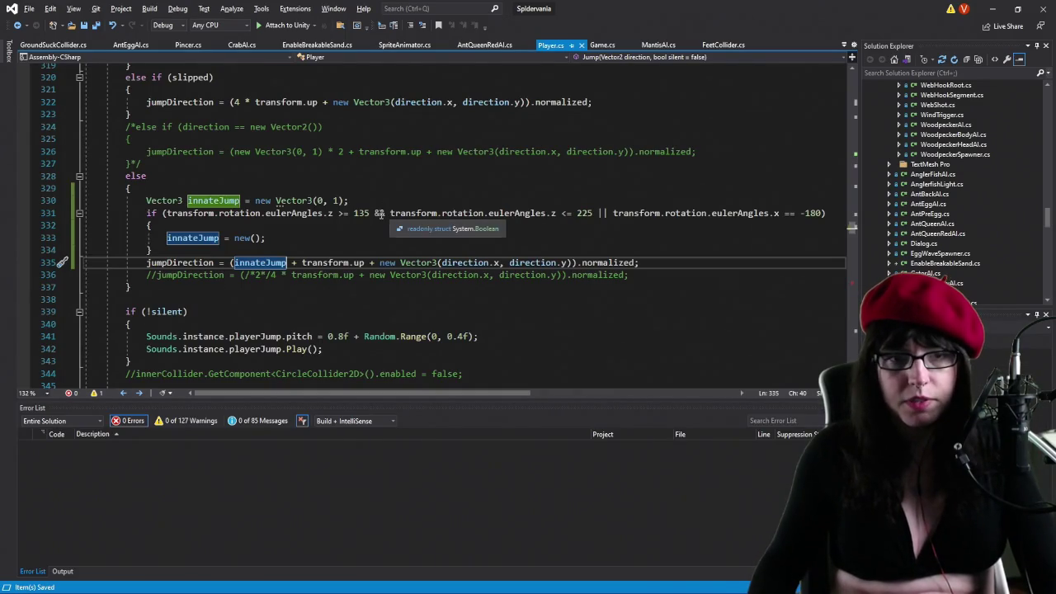
pyautogui.click(167, 213)
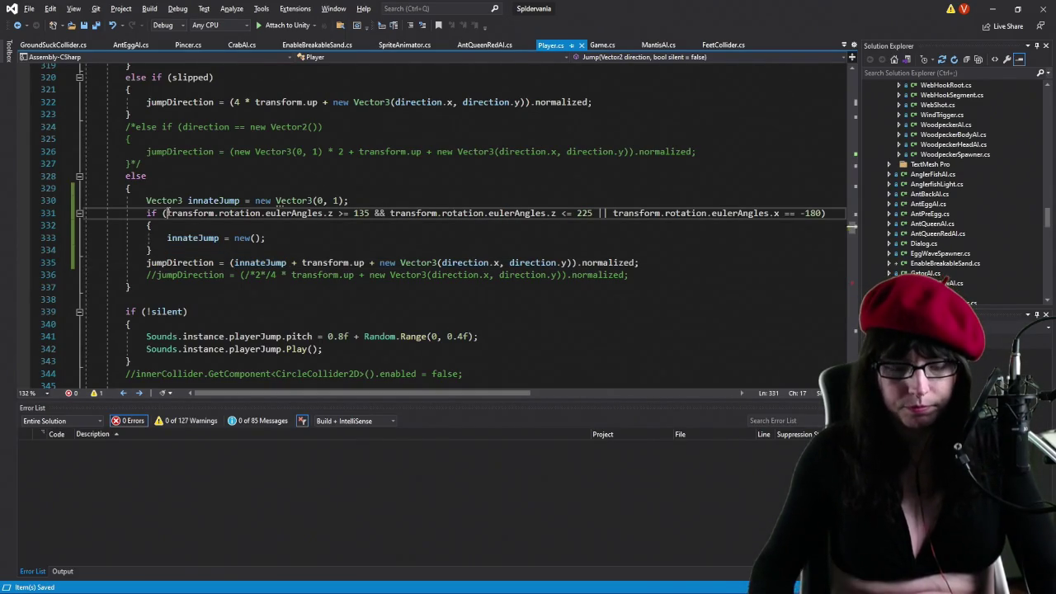
pyautogui.write('(')
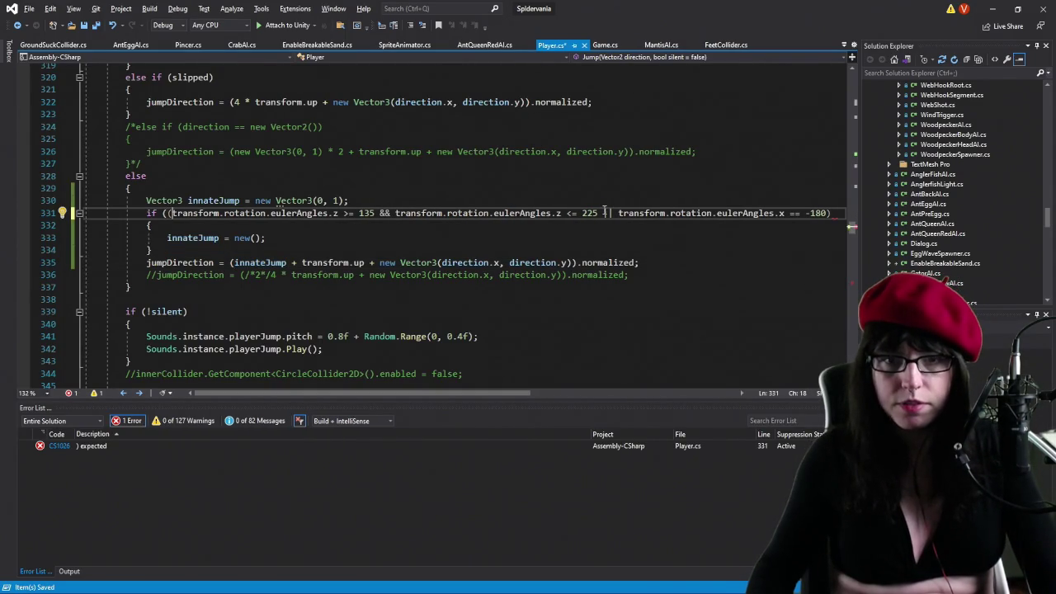
pyautogui.click(602, 213)
pyautogui.write(')')
pyautogui.hotkey('ctrl', 'shift', ']')
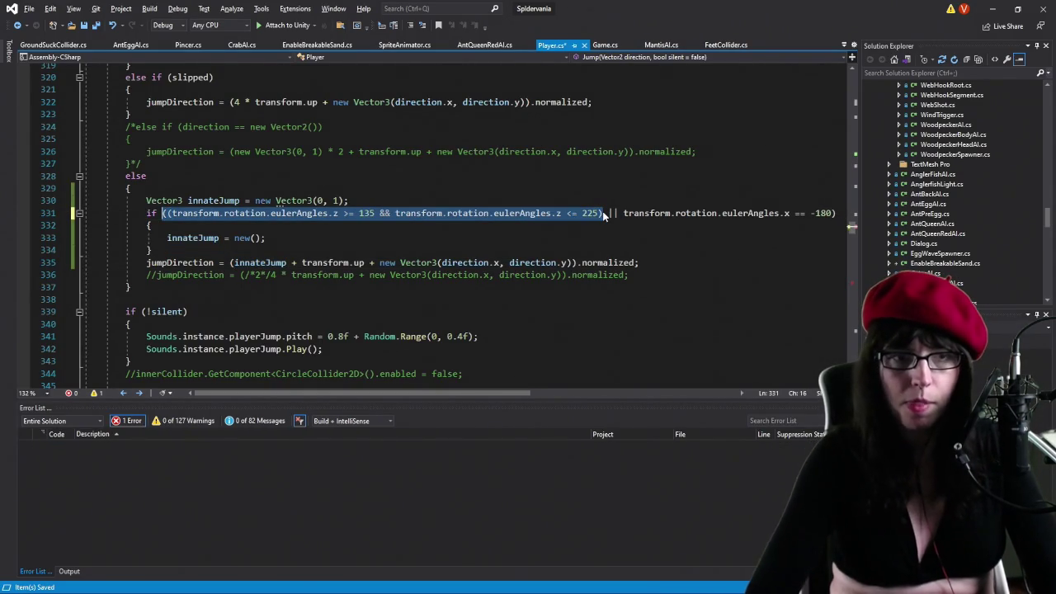
pyautogui.hotkey('shift', 'Right')
pyautogui.hotkey('ctrl', 'c')
# Add an || alternative with a copied range checking z between -135 and -225.
pyautogui.click(603, 212)
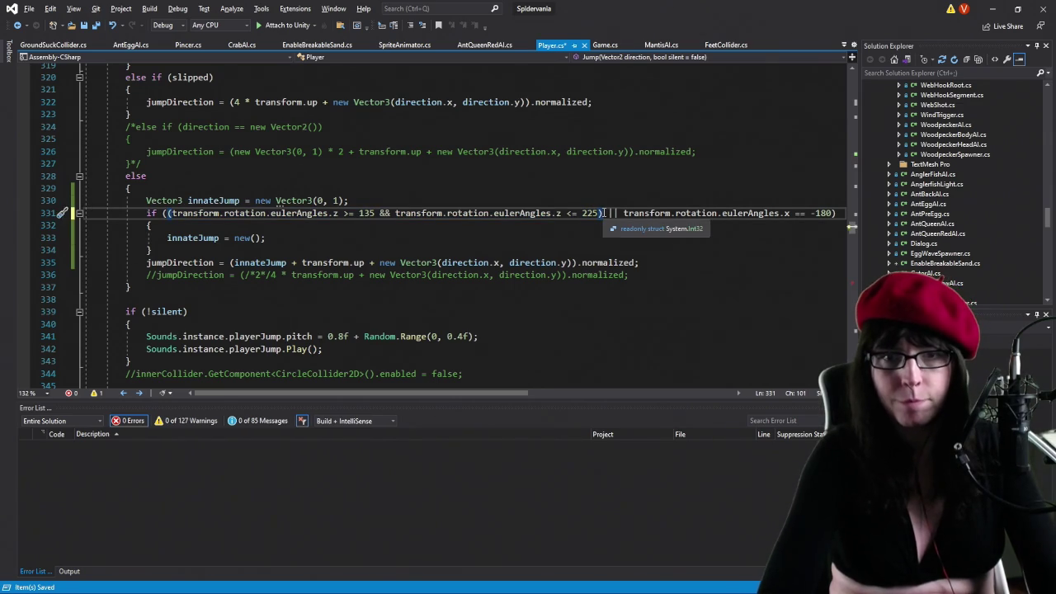
pyautogui.write('||')
pyautogui.hotkey('ctrl', 'v')
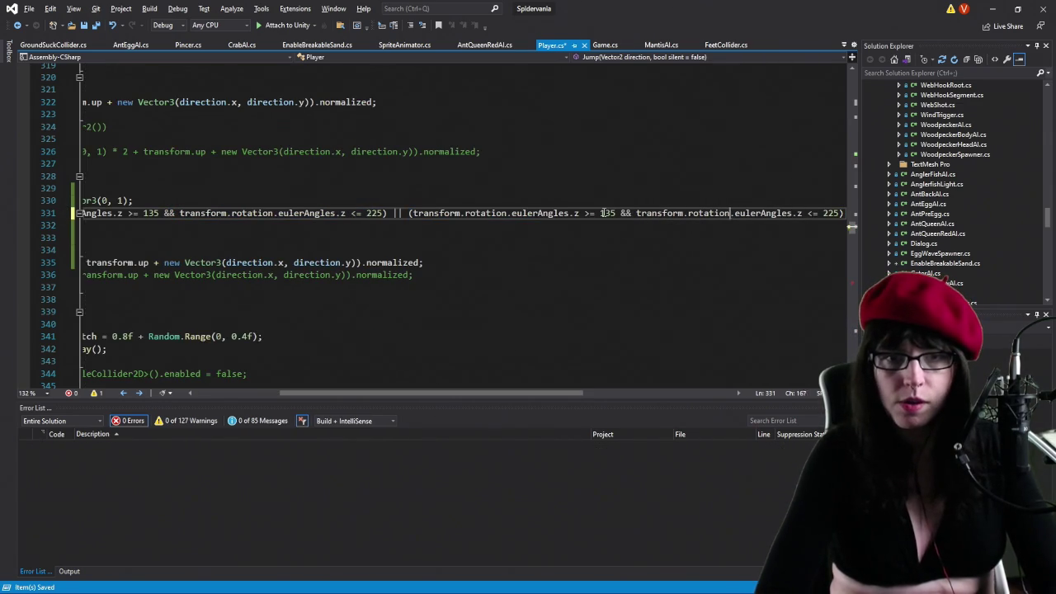
pyautogui.press('Delete')
pyautogui.write('<')
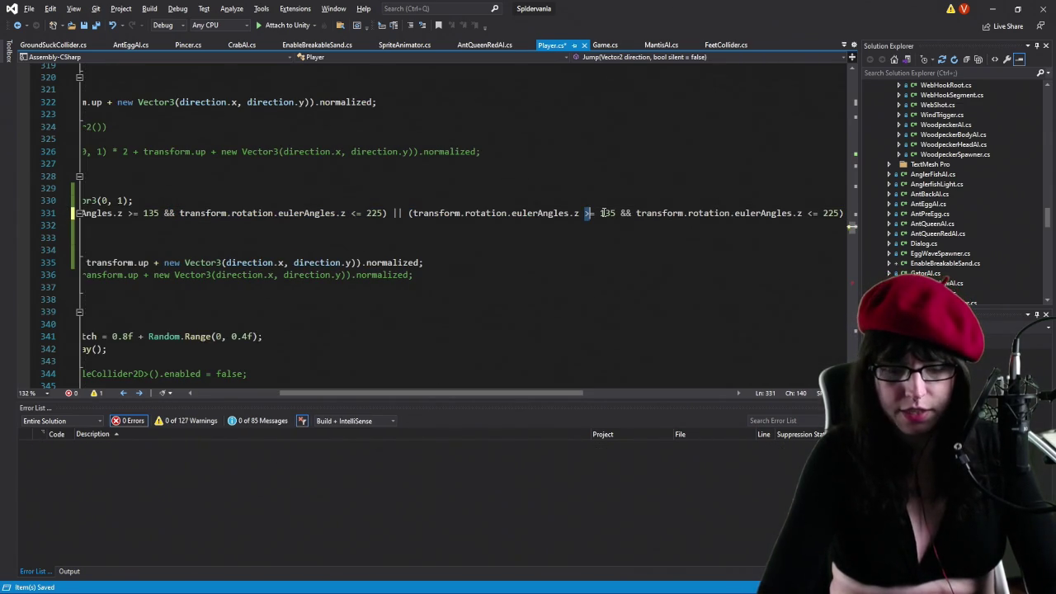
pyautogui.click(600, 212)
pyautogui.write('-')
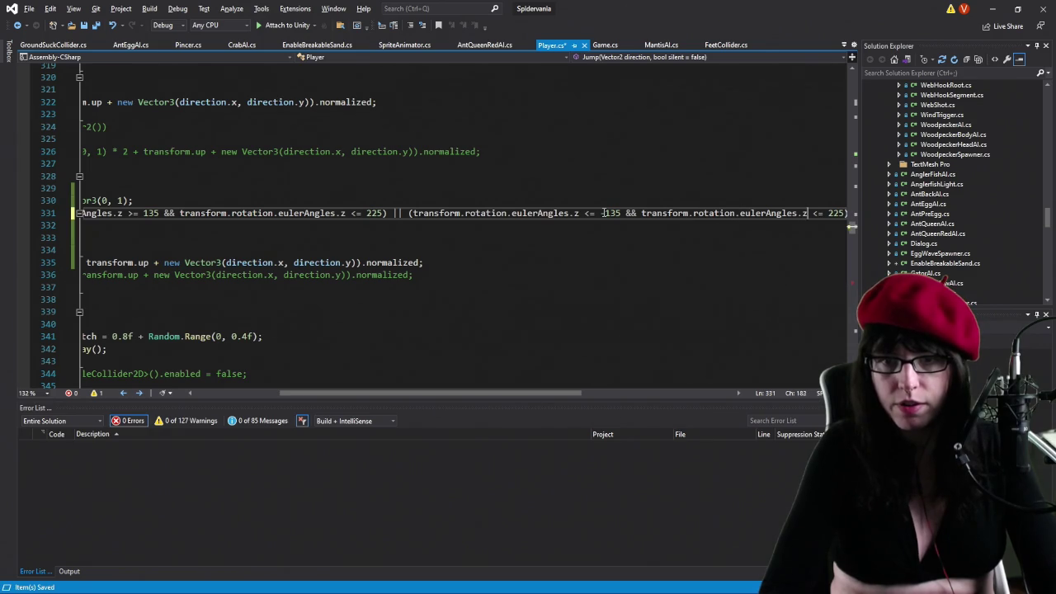
pyautogui.press('Delete')
pyautogui.press('Delete')
pyautogui.press('Delete')
pyautogui.write('>=')
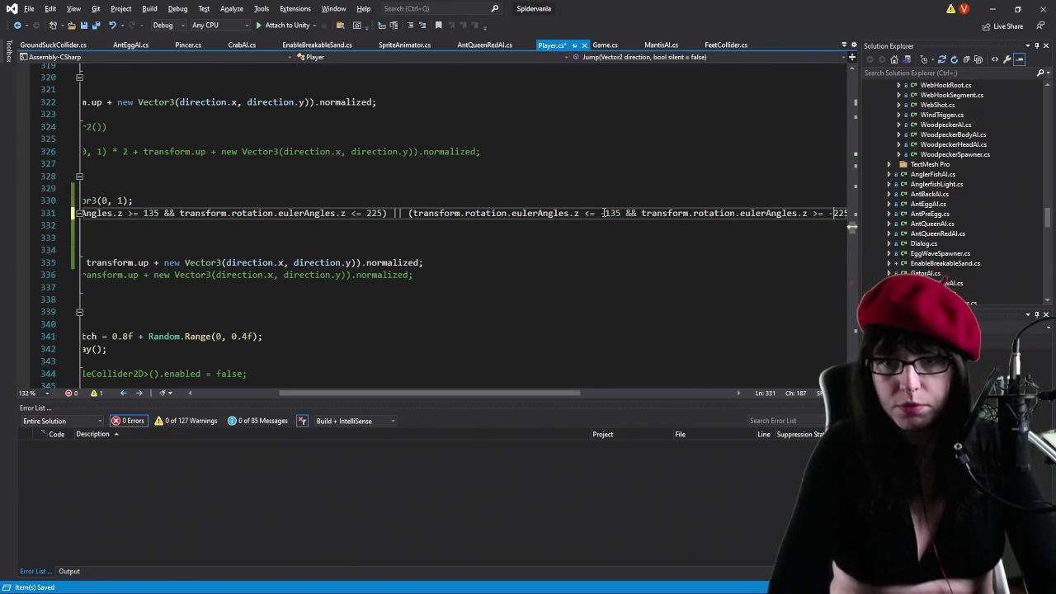
# Append || eulerAngles.x == -180 to the condition and save Player.cs.
pyautogui.press('End')
pyautogui.write('|| transform.rotation.eulerAngles.x == -180)')
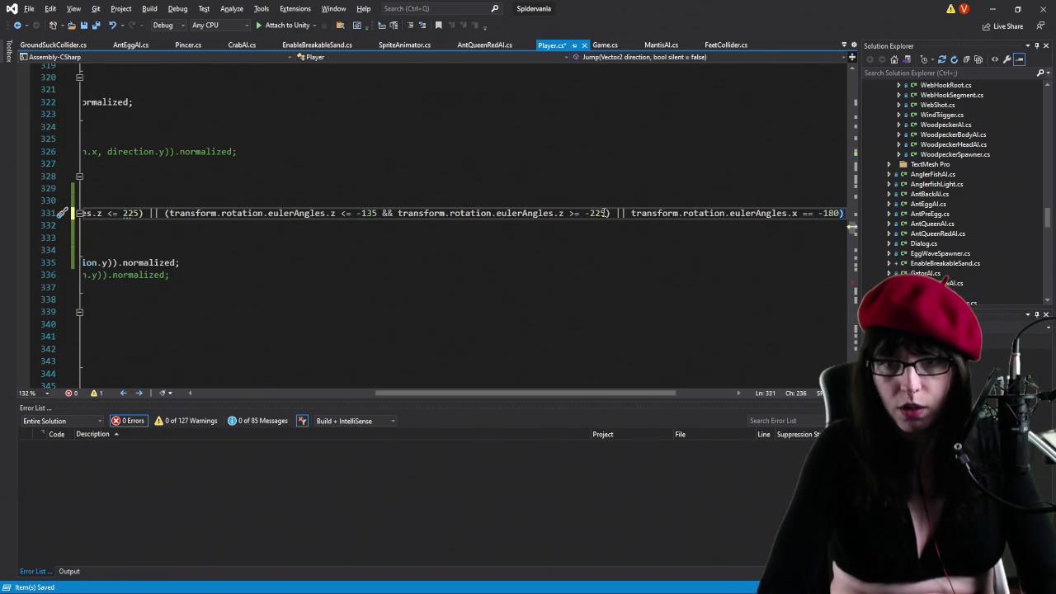
pyautogui.hotkey('ctrl', 's')
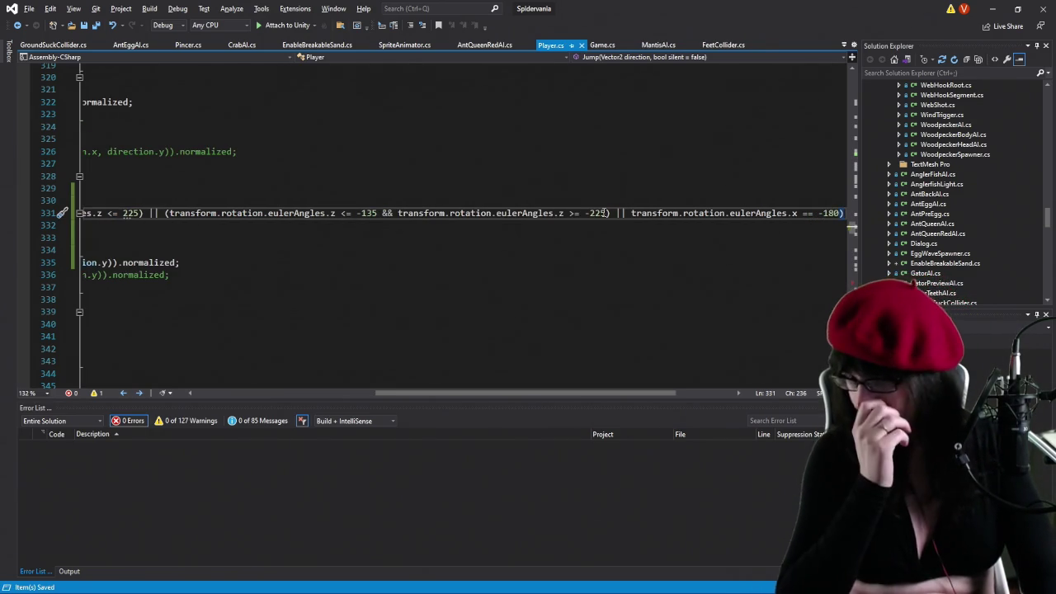